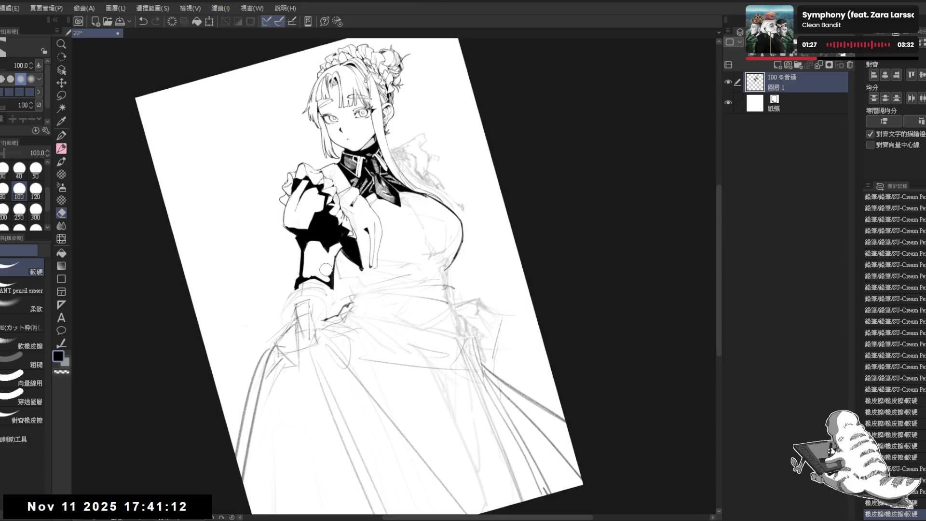
# Erase small stray marks near the wrist and redraw the wrist stroke in ink.
pyautogui.press('p')
pyautogui.press('e')
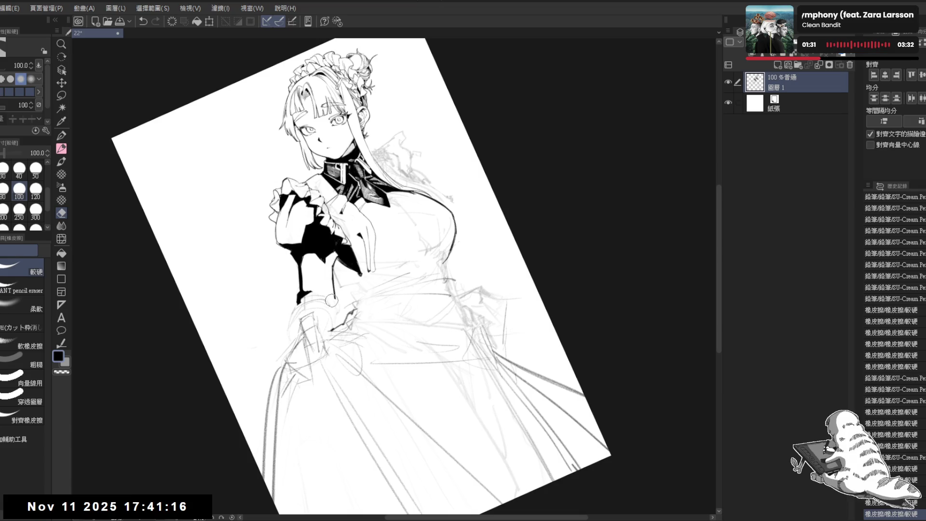
pyautogui.press('p')
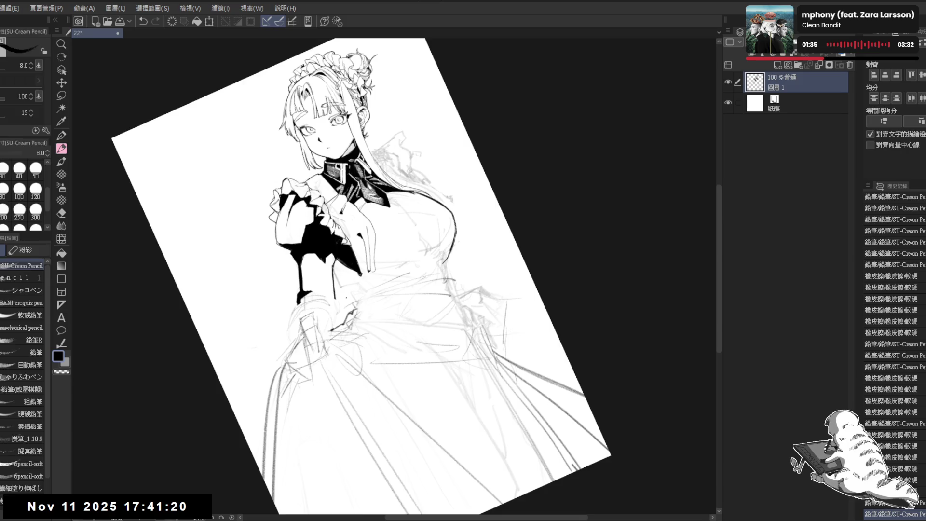
pyautogui.press('e')
pyautogui.moveTo(319, 242)
pyautogui.mouseDown()
pyautogui.moveTo(332, 261)
pyautogui.moveTo(325, 247)
pyautogui.mouseUp()
pyautogui.press('p')
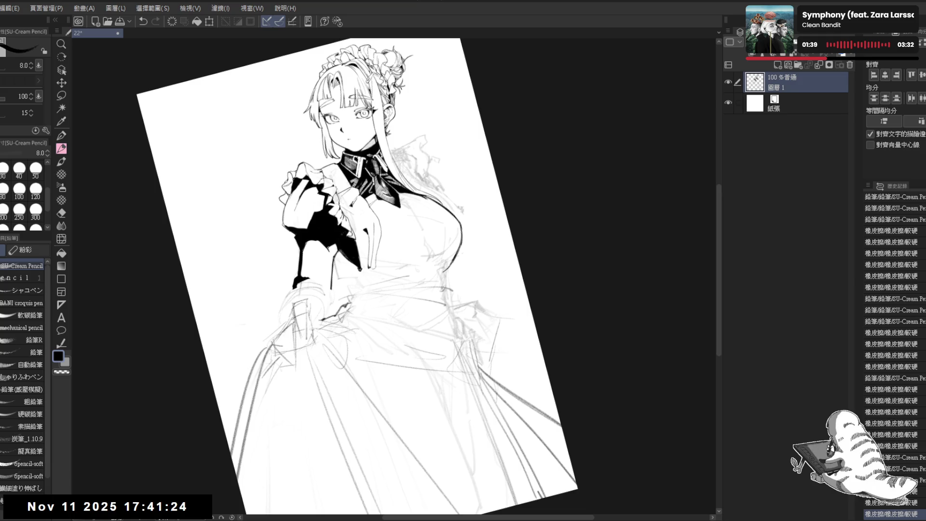
pyautogui.moveTo(332, 247); pyautogui.dragTo(327, 288)
pyautogui.hotkey('ctrl', 'z')
pyautogui.moveTo(327, 256); pyautogui.dragTo(331, 290)
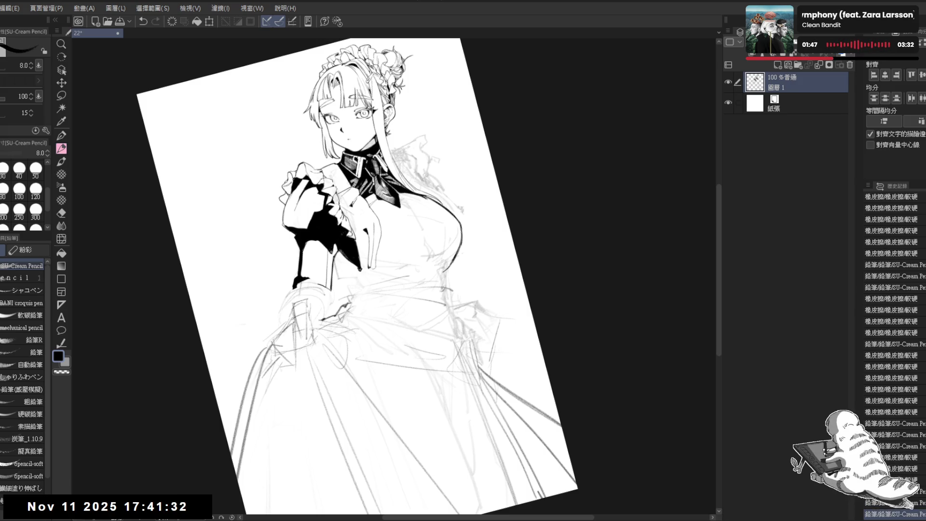
# Check the drawing in an upright, mirrored view and erase a small mark on the sleeve.
pyautogui.hotkey('ctrl', '@')
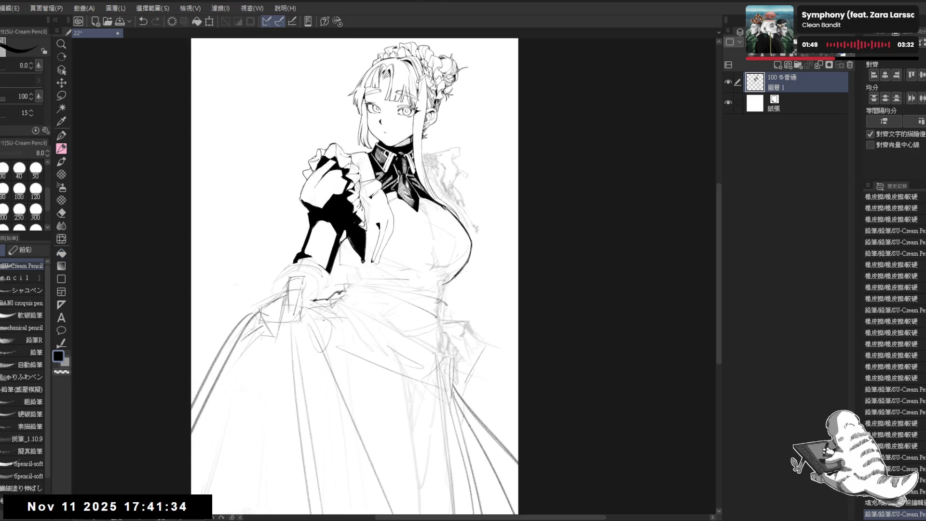
pyautogui.hotkey('ctrl', '-')
pyautogui.press('h')
pyautogui.press('h')
pyautogui.moveTo(376, 276); pyautogui.dragTo(386, 260)
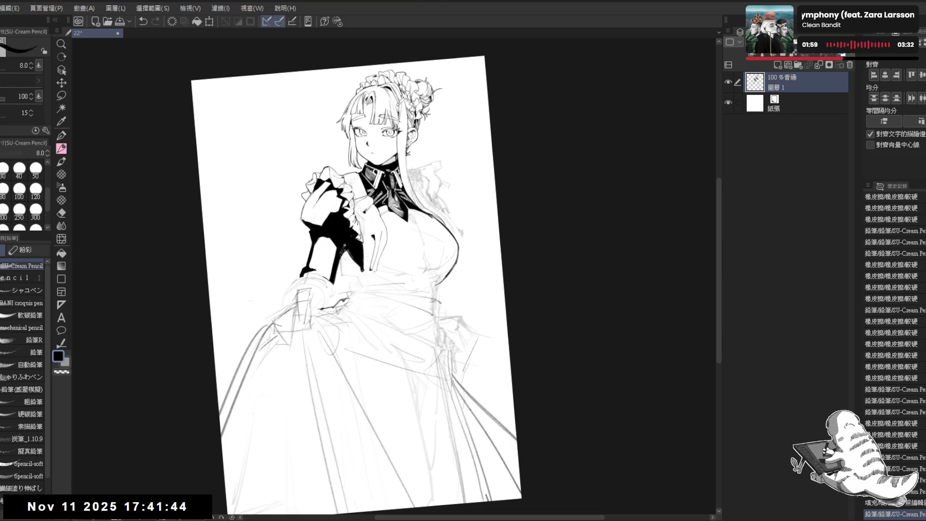
pyautogui.moveTo(491, 294)
pyautogui.mouseDown()
pyautogui.moveTo(471, 303)
pyautogui.moveTo(463, 289)
pyautogui.mouseUp()
pyautogui.scroll(2, 472, 303)
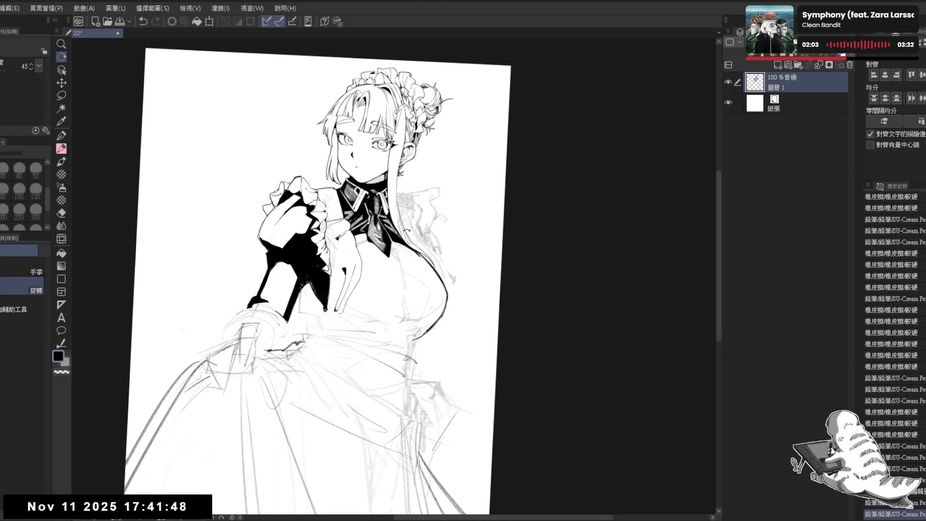
pyautogui.press('e')
pyautogui.click(404, 200)
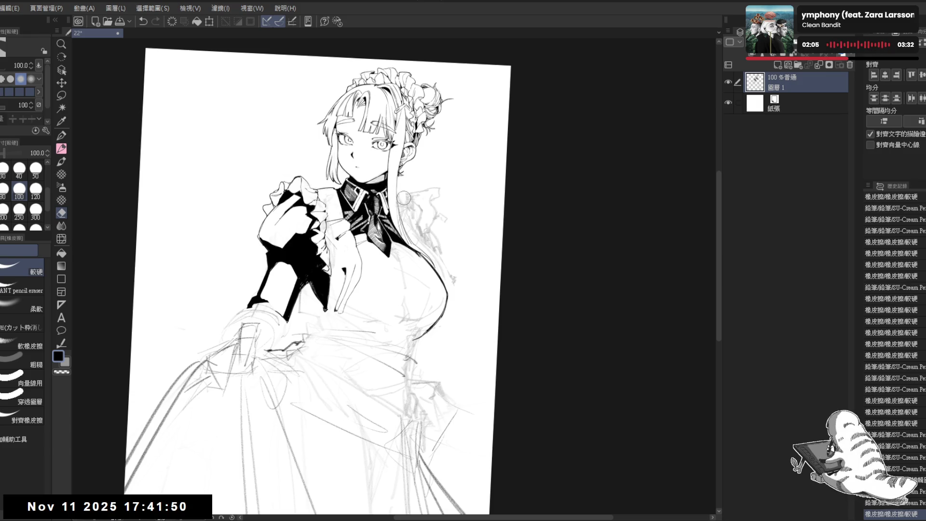
pyautogui.press('p')
pyautogui.moveTo(405, 199)
pyautogui.mouseDown()
pyautogui.moveTo(420, 155)
pyautogui.moveTo(407, 207)
pyautogui.mouseUp()
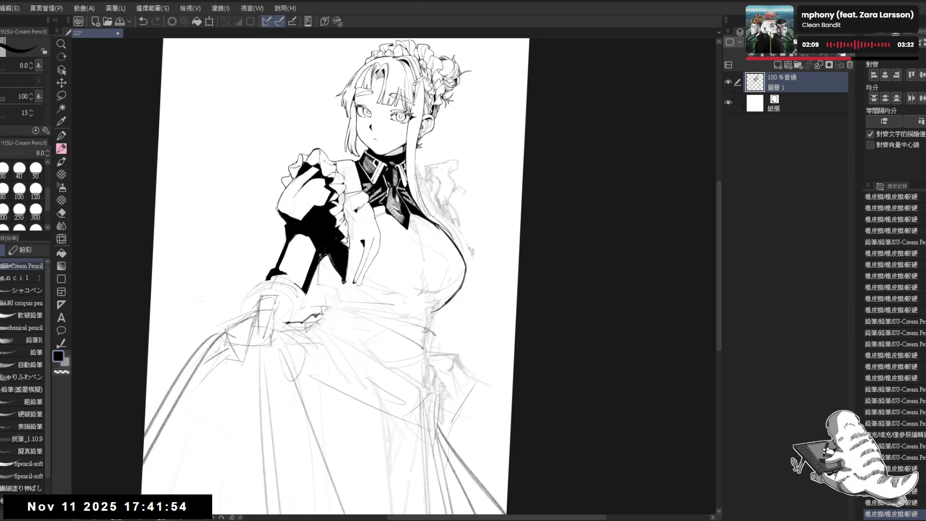
# Redraw the cuff lines near the wrist and add a vertical cuff line at brush size 10.
pyautogui.moveTo(322, 260); pyautogui.dragTo(322, 282)
pyautogui.hotkey('ctrl', 'z')
pyautogui.moveTo(323, 255)
pyautogui.mouseDown()
pyautogui.moveTo(324, 282)
pyautogui.moveTo(339, 284)
pyautogui.moveTo(324, 285)
pyautogui.moveTo(323, 263)
pyautogui.moveTo(317, 292)
pyautogui.mouseUp()
pyautogui.press('e')
pyautogui.press('p')
pyautogui.press(']')
pyautogui.moveTo(319, 257); pyautogui.dragTo(319, 286)
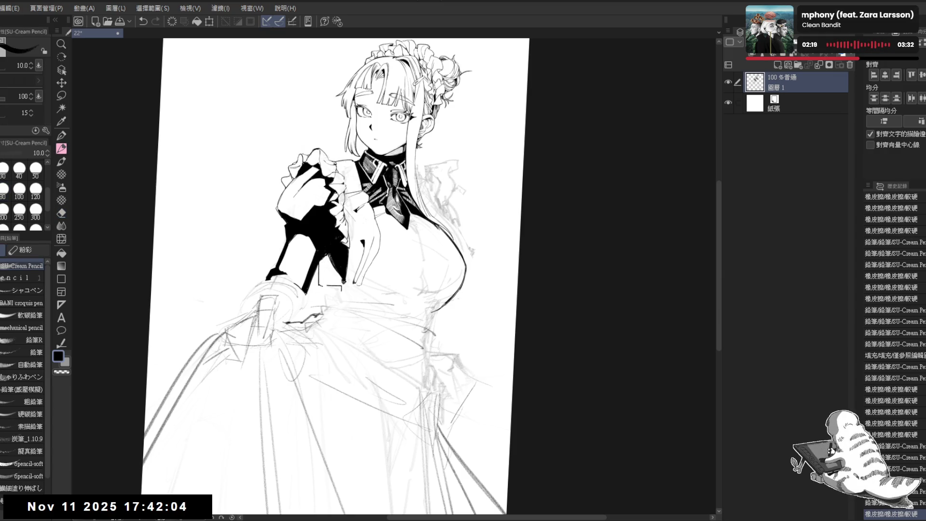
pyautogui.hotkey('ctrl', 'z')
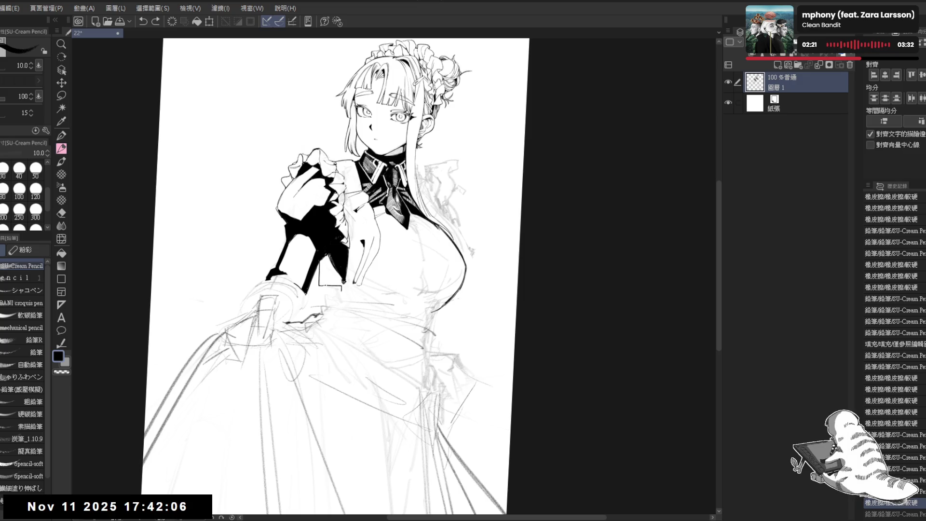
pyautogui.hotkey('ctrl', 'y')
pyautogui.press('-')
# Erase a small sleeve mark and ink a small mark and a stroke near the cuff.
pyautogui.press('e')
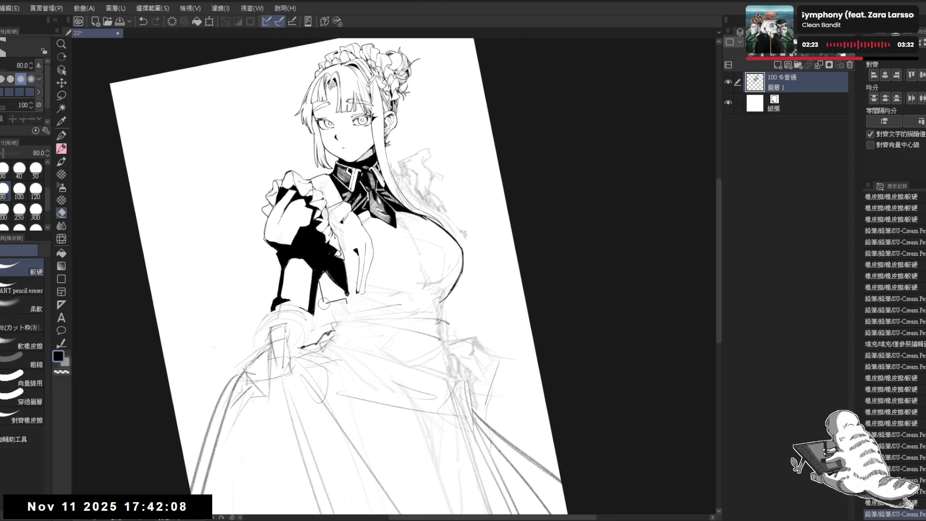
pyautogui.click(324, 303)
pyautogui.press('p')
pyautogui.click(325, 361)
pyautogui.press('r')
pyautogui.moveTo(289, 326)
pyautogui.mouseDown()
pyautogui.moveTo(318, 374)
pyautogui.moveTo(326, 360)
pyautogui.mouseUp()
pyautogui.press('p')
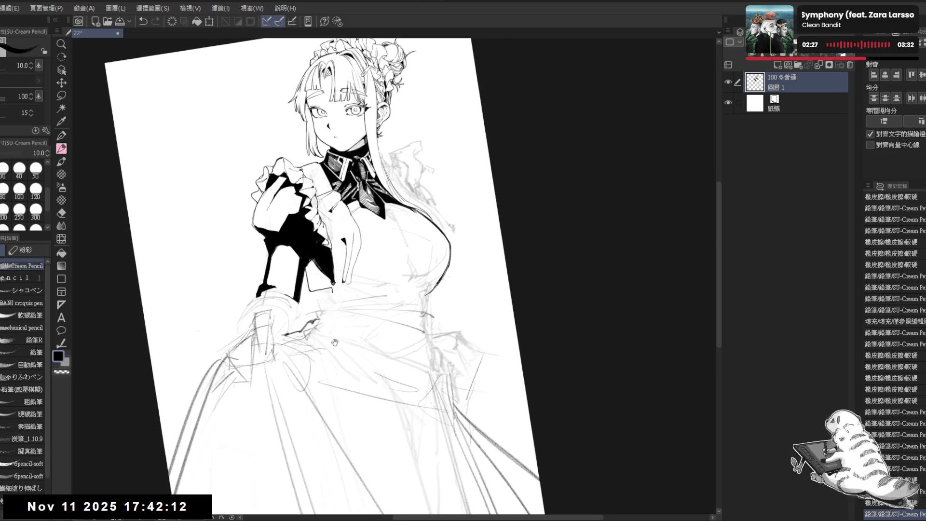
pyautogui.moveTo(326, 270)
pyautogui.mouseDown()
pyautogui.moveTo(320, 285)
pyautogui.moveTo(307, 285)
pyautogui.mouseUp()
pyautogui.hotkey('ctrl', 'z')
pyautogui.hotkey('ctrl', 'z')
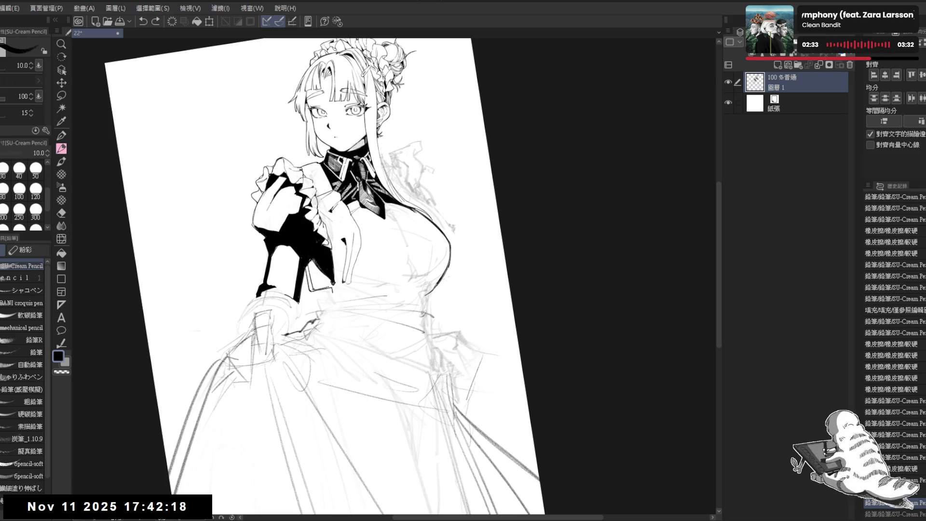
pyautogui.hotkey('ctrl', 'y')
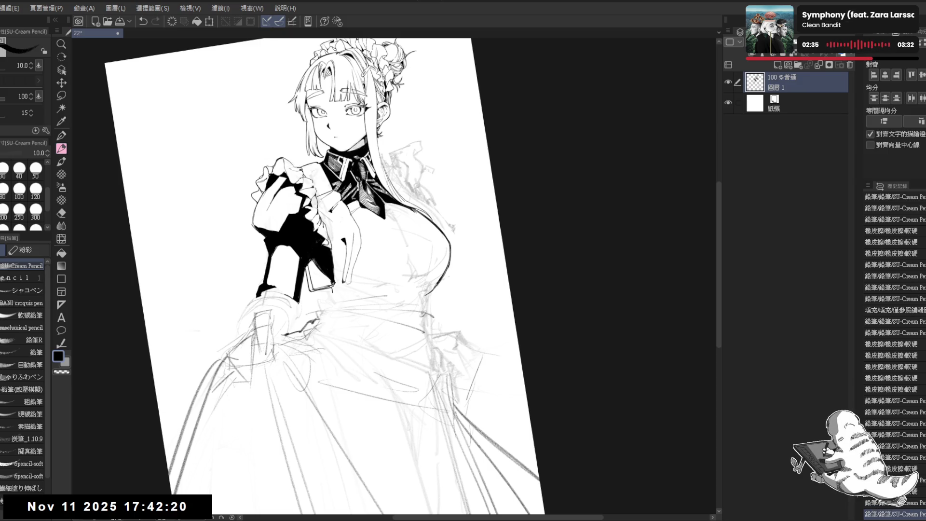
# Add short hatch strokes below the cuff, then check the whole page in an upright mirrored view.
pyautogui.press('h')
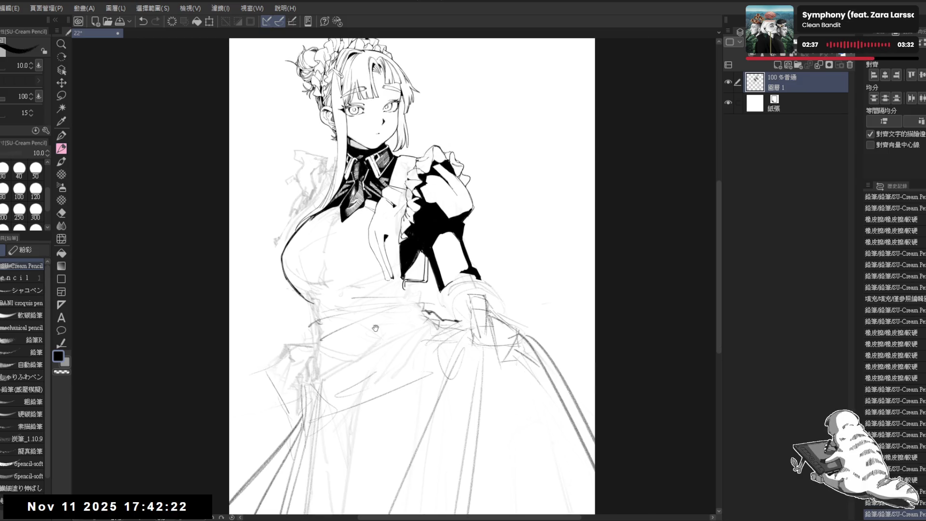
pyautogui.scroll(1, 375, 328)
pyautogui.press('-')
pyautogui.scroll(3, 374, 328)
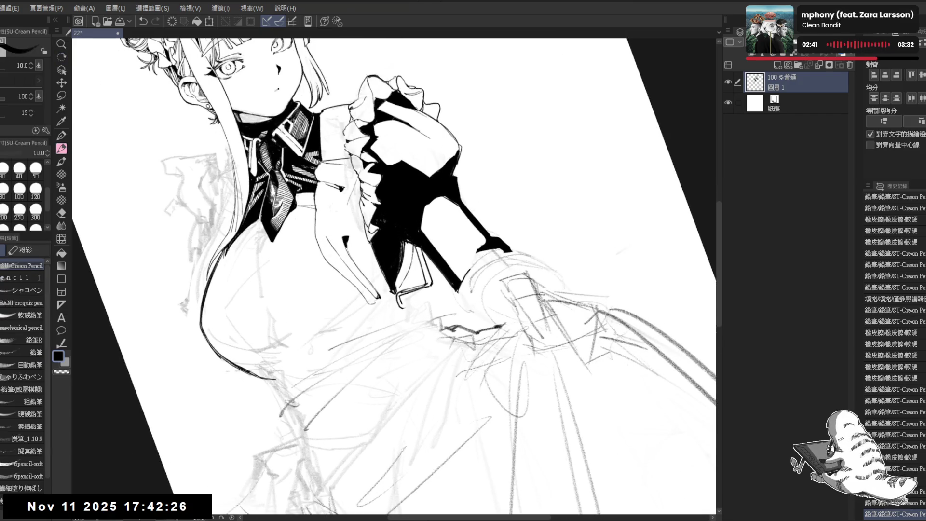
pyautogui.moveTo(411, 265); pyautogui.dragTo(398, 291)
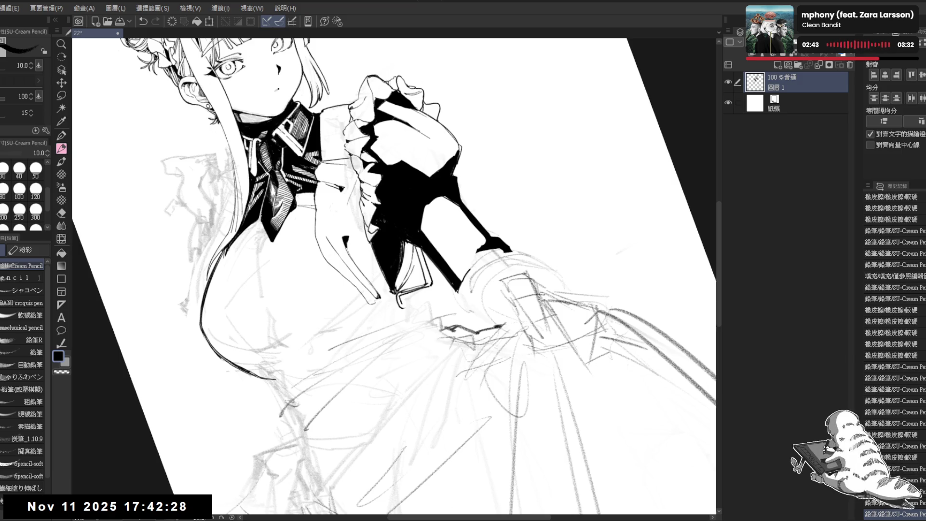
pyautogui.moveTo(408, 279)
pyautogui.mouseDown()
pyautogui.moveTo(403, 291)
pyautogui.moveTo(408, 282)
pyautogui.mouseUp()
pyautogui.moveTo(412, 274); pyautogui.dragTo(407, 283)
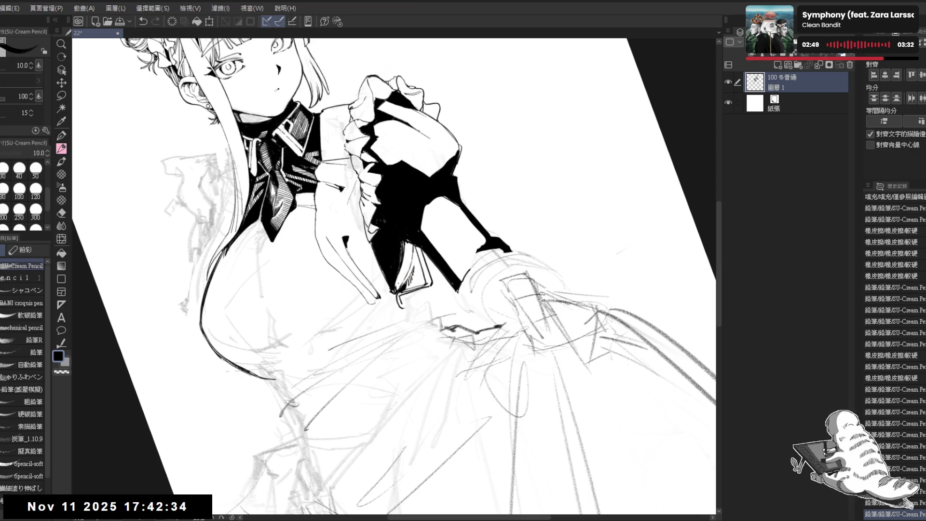
pyautogui.press('h')
pyautogui.hotkey('ctrl', 'shift', 'r')
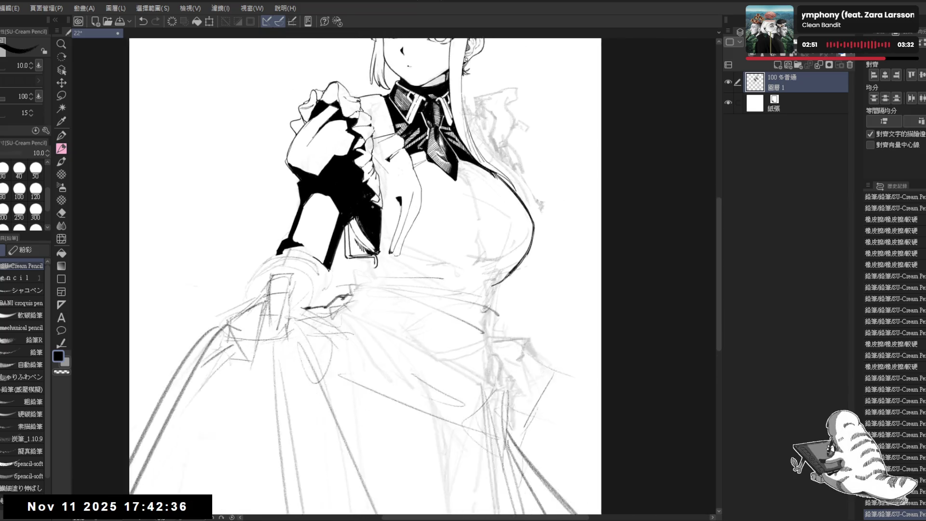
pyautogui.hotkey('ctrl', '-')
pyautogui.moveTo(425, 257)
pyautogui.mouseDown()
pyautogui.moveTo(409, 265)
pyautogui.moveTo(424, 264)
pyautogui.mouseUp()
# Erase a stray mark on the sleeve and try an ink stroke near the hand, undoing it.
pyautogui.press('e')
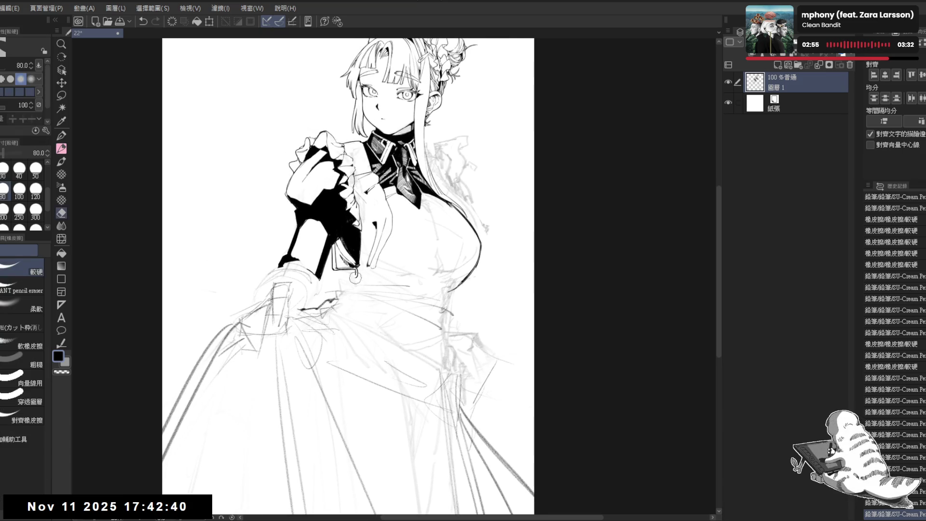
pyautogui.moveTo(355, 275); pyautogui.dragTo(360, 279)
pyautogui.press('p')
pyautogui.moveTo(419, 361); pyautogui.dragTo(404, 373)
pyautogui.press('r')
pyautogui.moveTo(410, 271)
pyautogui.mouseDown()
pyautogui.moveTo(397, 269)
pyautogui.moveTo(404, 214)
pyautogui.moveTo(427, 223)
pyautogui.mouseUp()
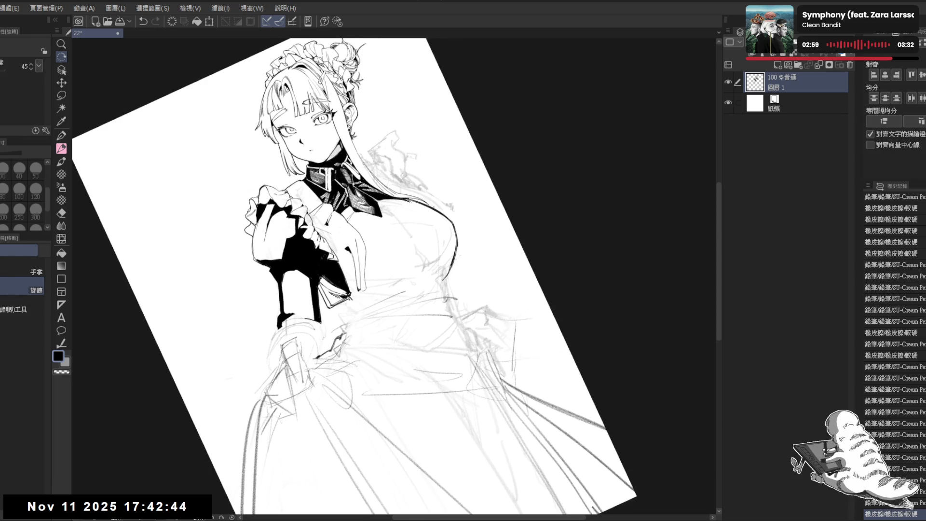
pyautogui.press('p')
pyautogui.moveTo(352, 257)
pyautogui.mouseDown()
pyautogui.moveTo(357, 289)
pyautogui.moveTo(353, 274)
pyautogui.mouseUp()
pyautogui.hotkey('ctrl', 'z')
# Erase small stray marks near the hand.
pyautogui.press('e')
pyautogui.press('p')
pyautogui.press('r')
pyautogui.moveTo(434, 270); pyautogui.dragTo(424, 299)
pyautogui.press('p')
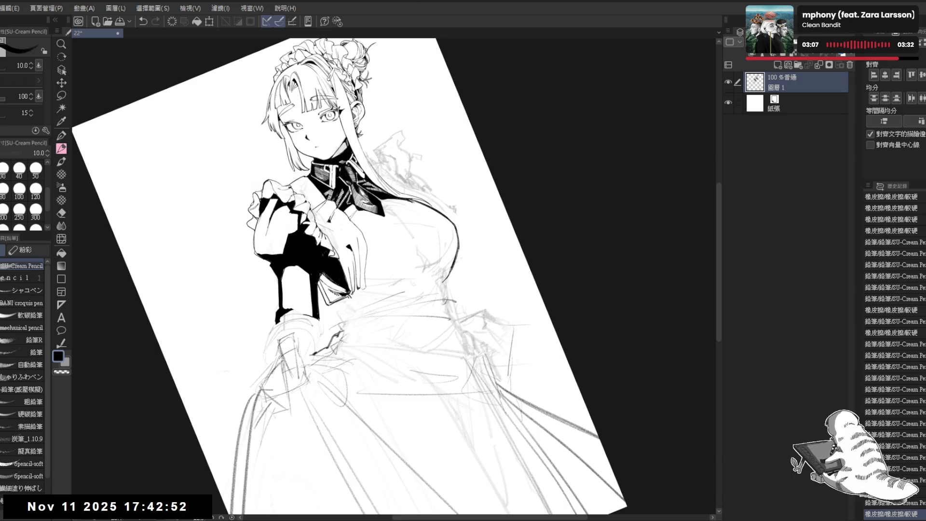
pyautogui.press('e')
pyautogui.moveTo(344, 290)
pyautogui.mouseDown()
pyautogui.moveTo(358, 304)
pyautogui.moveTo(356, 294)
pyautogui.mouseUp()
pyautogui.press('p')
# Save the drawing with Ctrl+S and return the canvas view to upright.
pyautogui.hotkey('ctrl', 's')
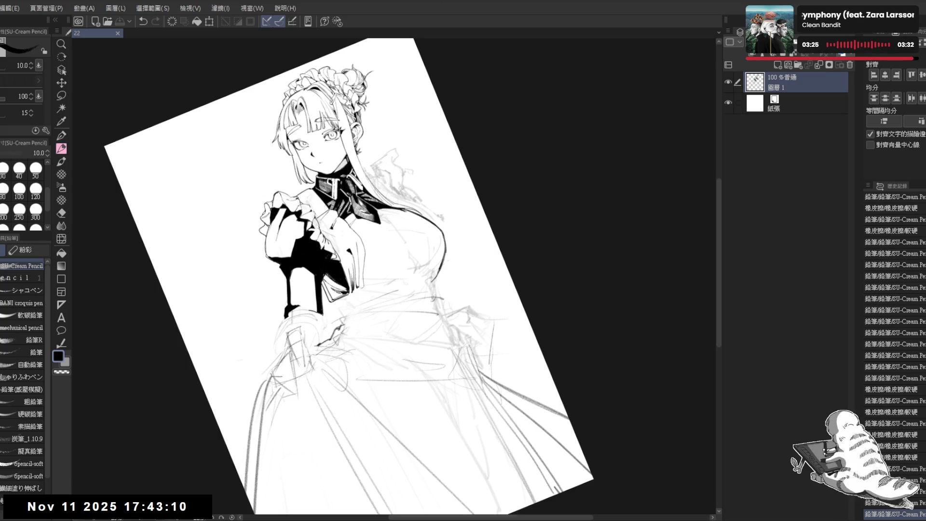
pyautogui.scroll(1, 426, 381)
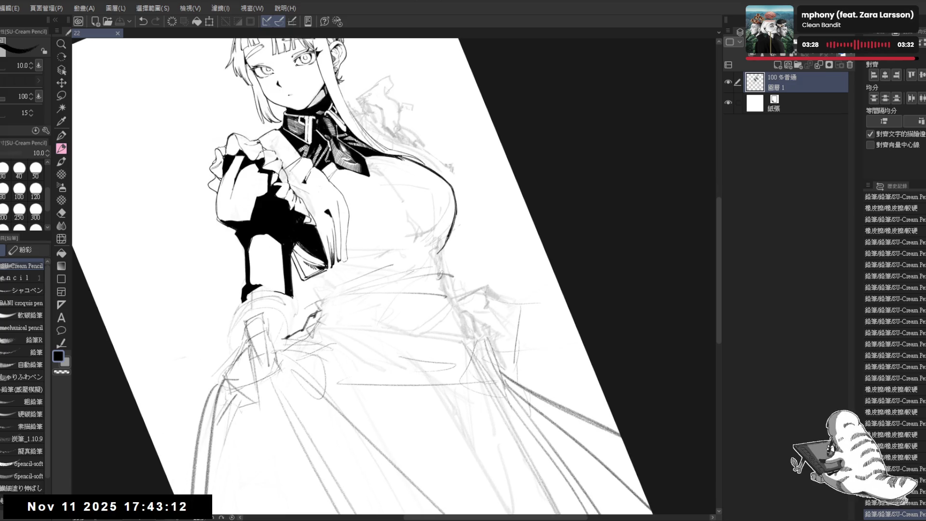
pyautogui.hotkey('ctrl', '@')
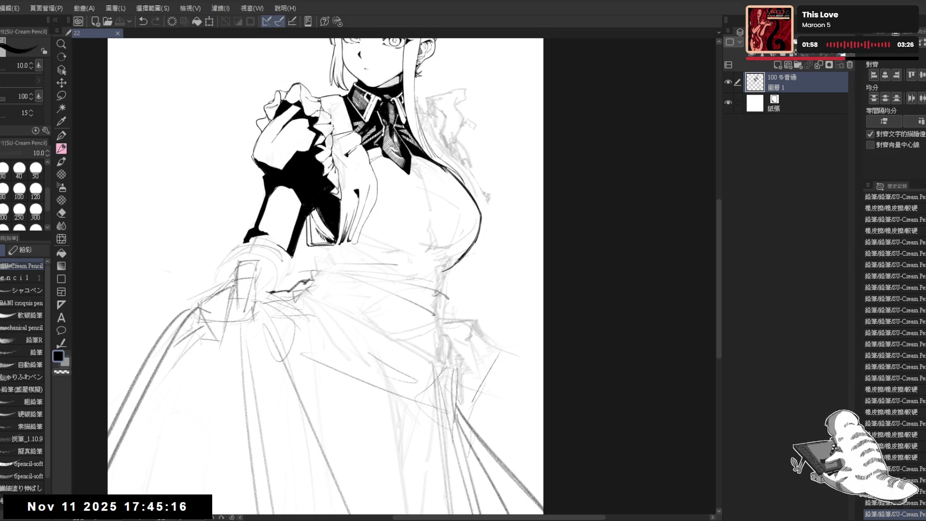
pyautogui.press('^')
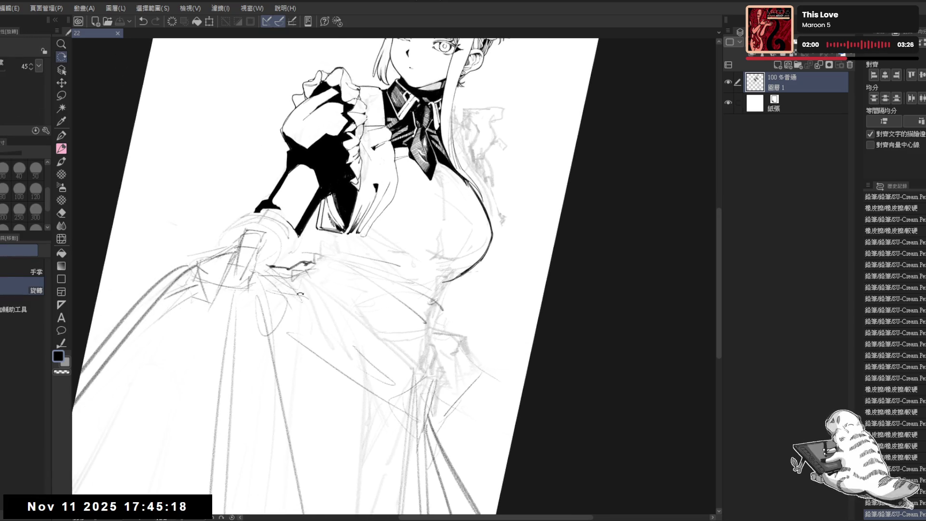
# Erase a short stray line, then zoom out to see the whole figure.
pyautogui.press('e')
pyautogui.moveTo(340, 222); pyautogui.dragTo(345, 228)
pyautogui.press('p')
pyautogui.press('-')
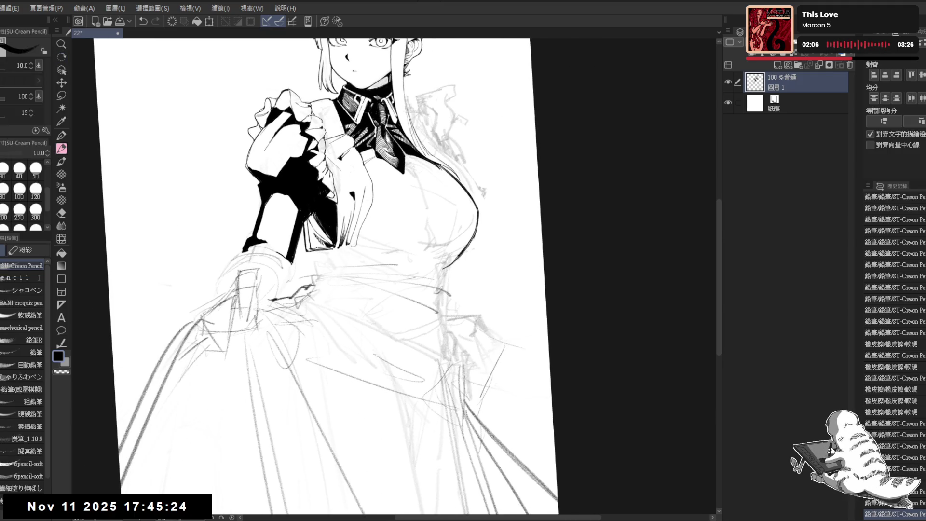
pyautogui.press('-')
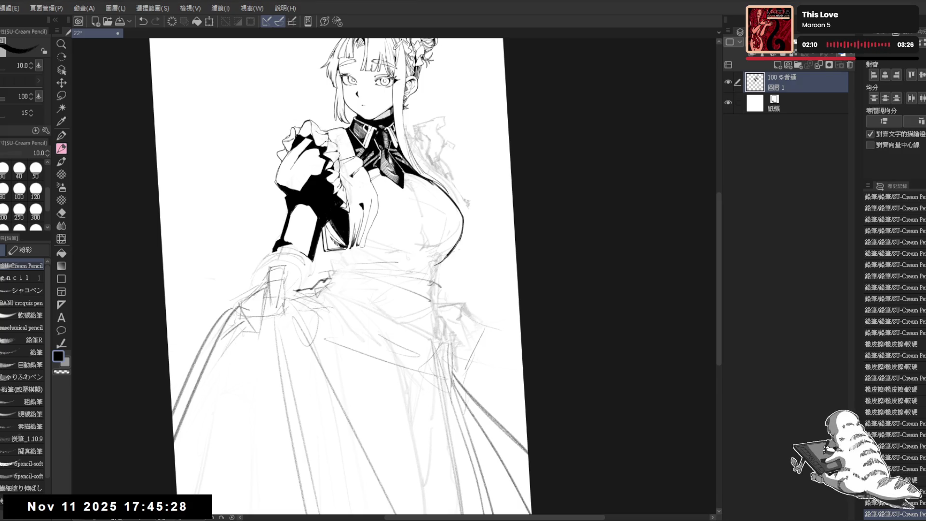
pyautogui.moveTo(420, 189); pyautogui.dragTo(417, 206)
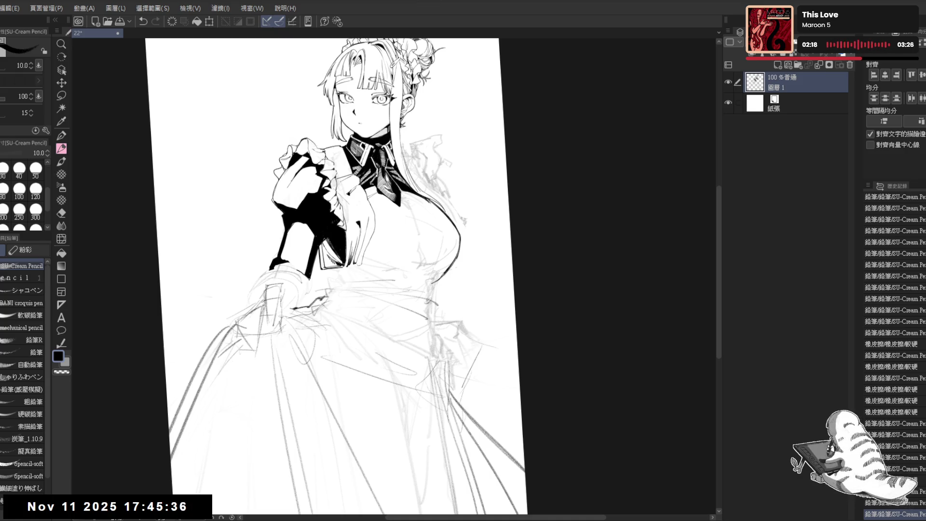
# Erase another stray line and level the canvas view.
pyautogui.press('e')
pyautogui.moveTo(330, 259); pyautogui.dragTo(334, 262)
pyautogui.press('p')
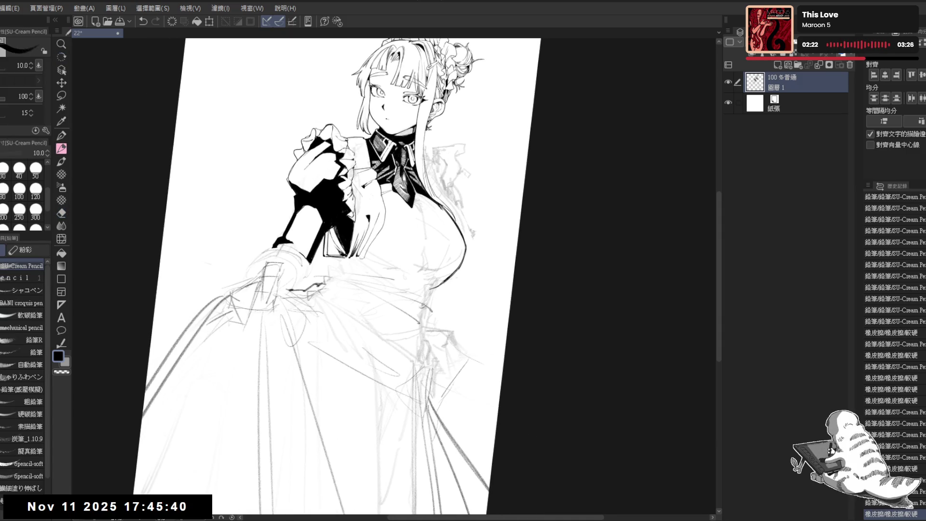
pyautogui.hotkey('ctrl', '@')
pyautogui.moveTo(382, 338); pyautogui.dragTo(368, 333)
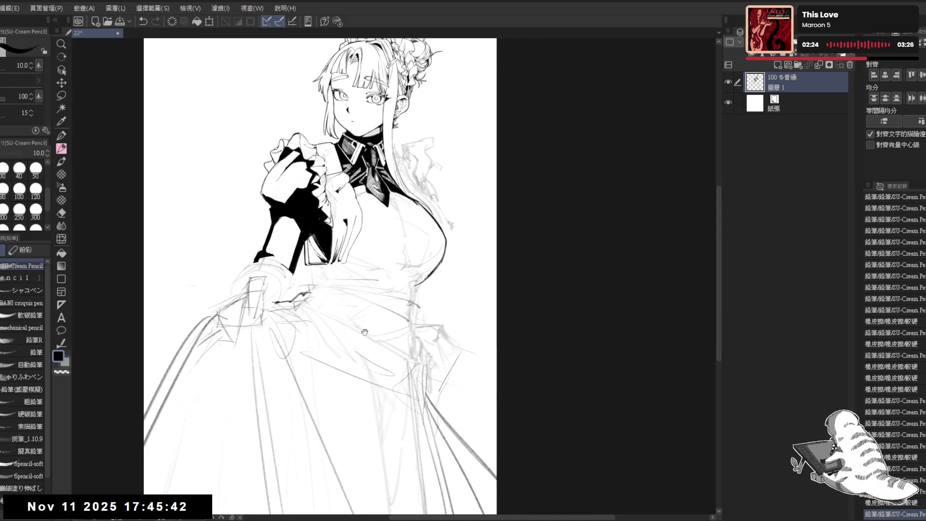
pyautogui.moveTo(370, 205)
pyautogui.mouseDown()
pyautogui.moveTo(344, 200)
pyautogui.moveTo(351, 238)
pyautogui.mouseUp()
# Add a pencil stroke to the line art with the SU-Cream Pencil.
pyautogui.press('e')
pyautogui.press('p')
pyautogui.scroll(2, 320, 140)
pyautogui.hotkey('ctrl', 'z')
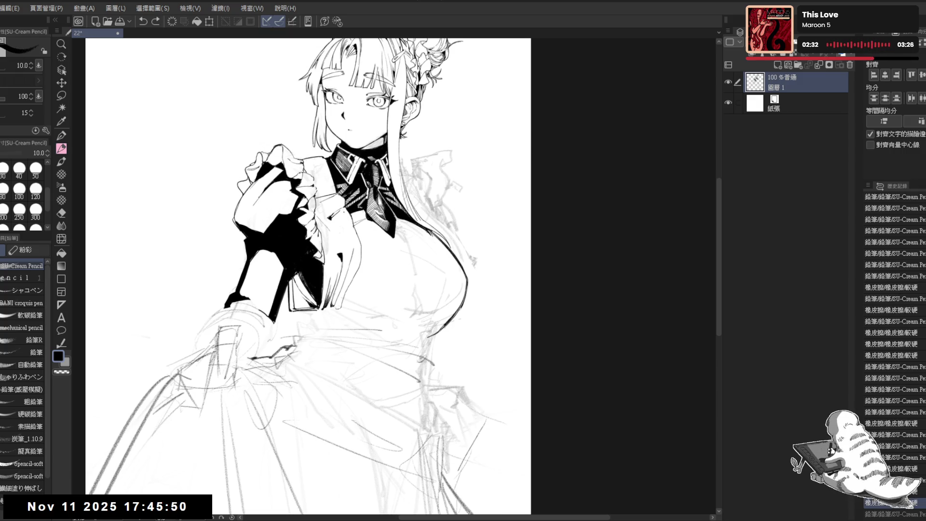
pyautogui.hotkey('ctrl', 'y')
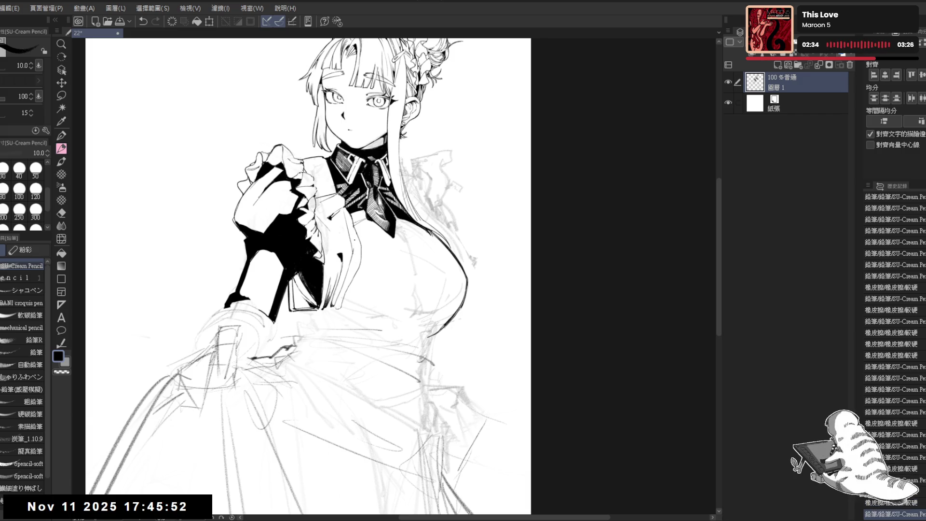
pyautogui.moveTo(343, 212); pyautogui.dragTo(351, 236)
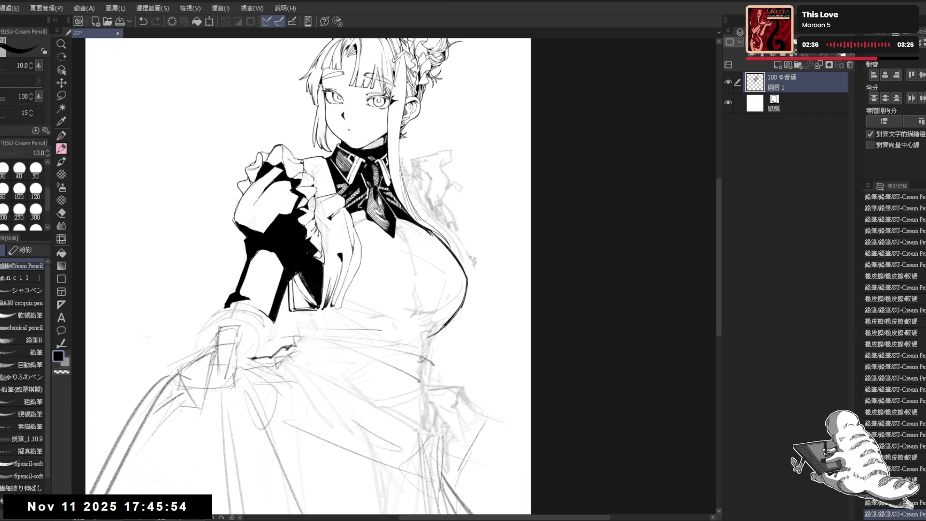
# Keep the restored mark near the cuff, tilting the view and then resetting it upright.
pyautogui.press('-')
pyautogui.press('-')
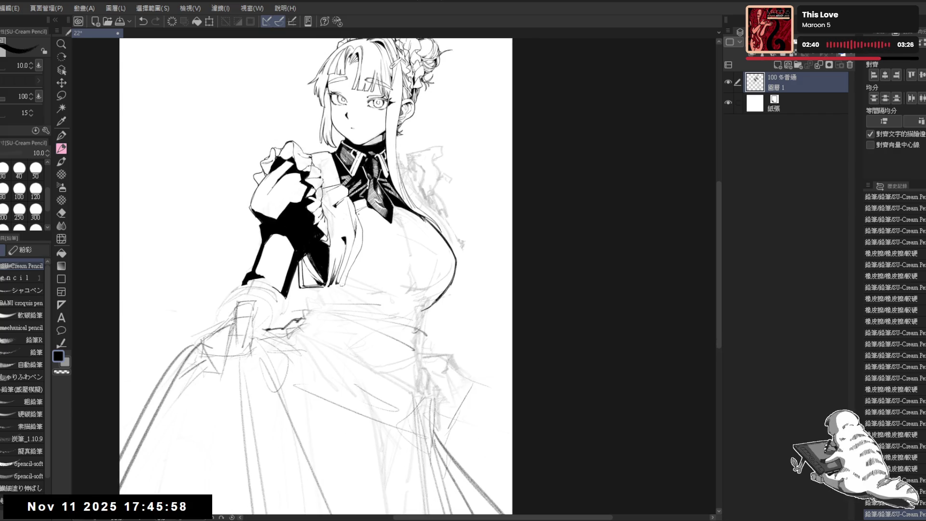
pyautogui.hotkey('ctrl', '+')
pyautogui.moveTo(338, 145); pyautogui.dragTo(313, 184)
pyautogui.press('p')
pyautogui.hotkey('ctrl', 'z')
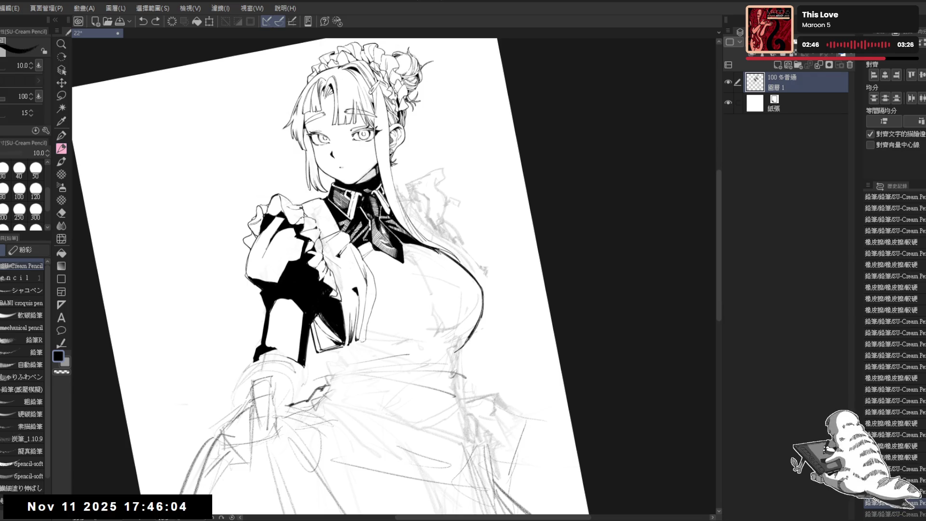
pyautogui.hotkey('ctrl', 'y')
pyautogui.press('r')
pyautogui.moveTo(400, 183)
pyautogui.mouseDown()
pyautogui.moveTo(413, 167)
pyautogui.moveTo(390, 156)
pyautogui.mouseUp()
pyautogui.press('e')
pyautogui.press('p')
pyautogui.hotkey('ctrl', '@')
# Frame the sleeve cuff in a rotated view and redraw a short ink stroke there.
pyautogui.press('e')
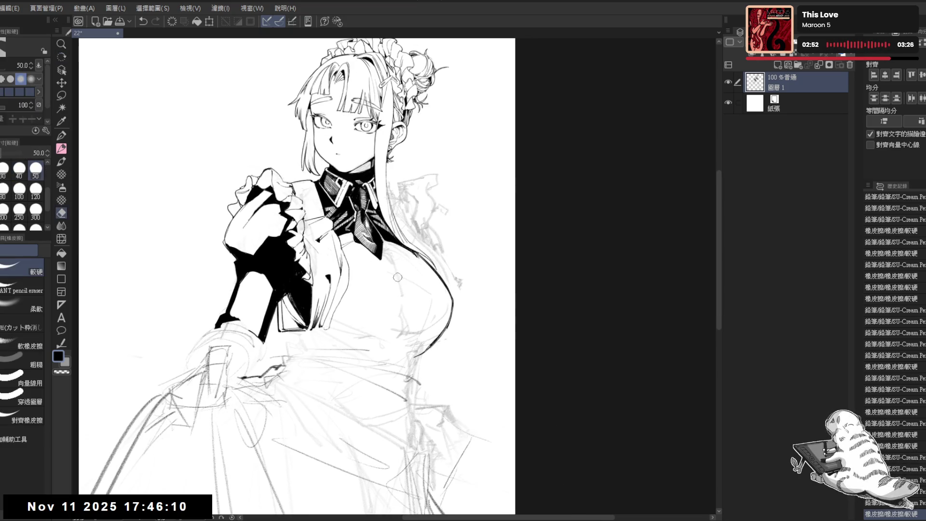
pyautogui.press('r')
pyautogui.moveTo(400, 259); pyautogui.dragTo(351, 268)
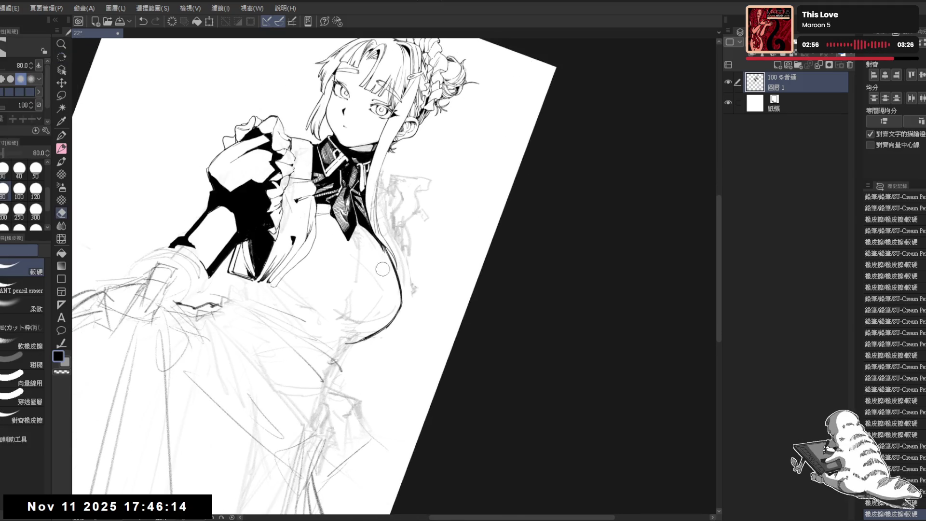
pyautogui.press('r')
pyautogui.hotkey('ctrl', '@')
pyautogui.moveTo(383, 330)
pyautogui.mouseDown()
pyautogui.moveTo(384, 305)
pyautogui.moveTo(399, 289)
pyautogui.mouseUp()
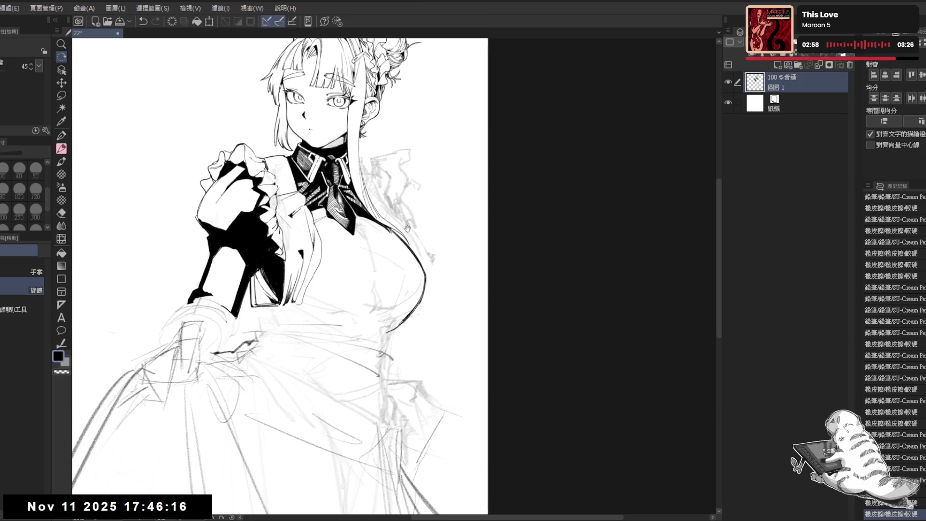
pyautogui.press('p')
pyautogui.moveTo(408, 127); pyautogui.dragTo(419, 123)
pyautogui.press('r')
pyautogui.moveTo(346, 345)
pyautogui.mouseDown()
pyautogui.moveTo(331, 322)
pyautogui.moveTo(345, 289)
pyautogui.moveTo(322, 297)
pyautogui.moveTo(347, 275)
pyautogui.mouseUp()
pyautogui.press('p')
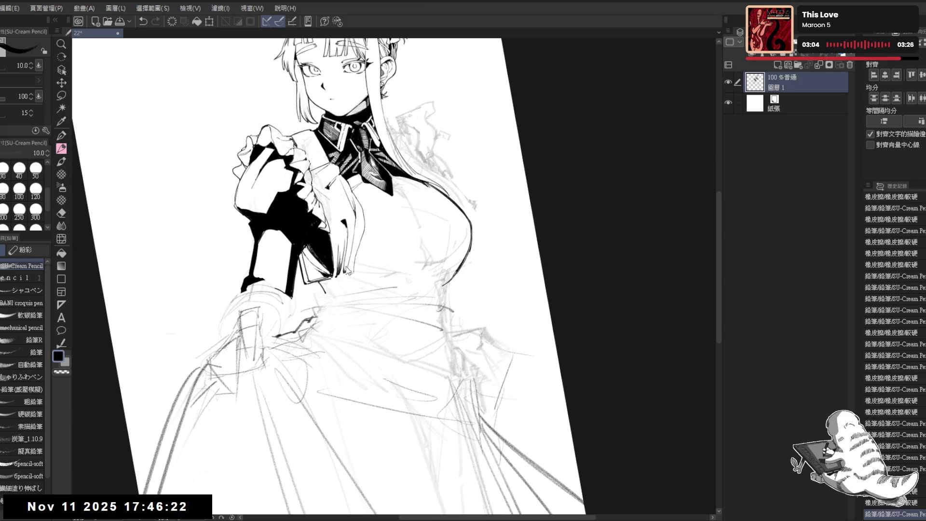
pyautogui.hotkey('ctrl', 'z')
pyautogui.moveTo(328, 278)
pyautogui.mouseDown()
pyautogui.moveTo(345, 283)
pyautogui.moveTo(338, 287)
pyautogui.mouseUp()
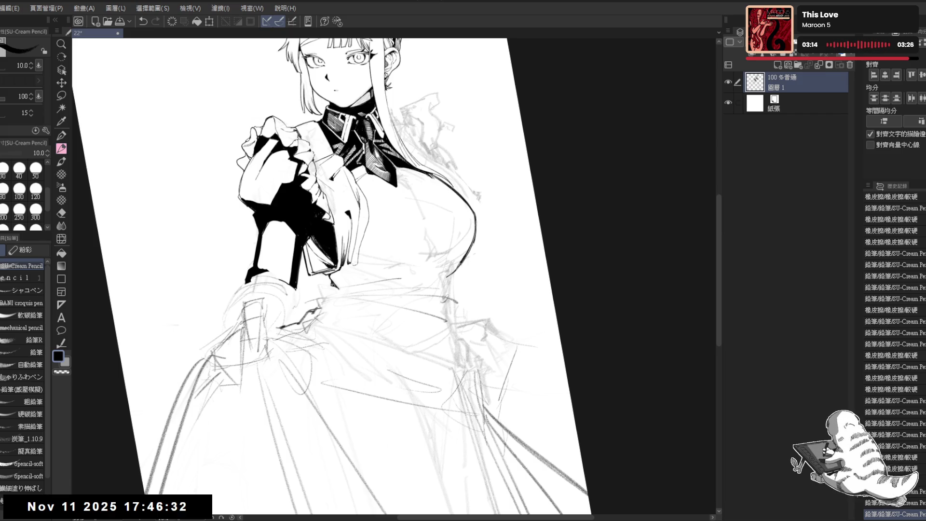
# Rotate the view counter-clockwise and erase a stray mark by the cuff.
pyautogui.moveTo(333, 285)
pyautogui.mouseDown()
pyautogui.moveTo(381, 299)
pyautogui.moveTo(385, 317)
pyautogui.mouseUp()
pyautogui.press('e')
pyautogui.press('p')
pyautogui.press('e')
pyautogui.click(384, 316)
pyautogui.press('p')
# Try ink strokes along the dress edge, keep a short cuff stroke, and clear stray marks.
pyautogui.moveTo(388, 284); pyautogui.dragTo(383, 321)
pyautogui.hotkey('ctrl', 'z')
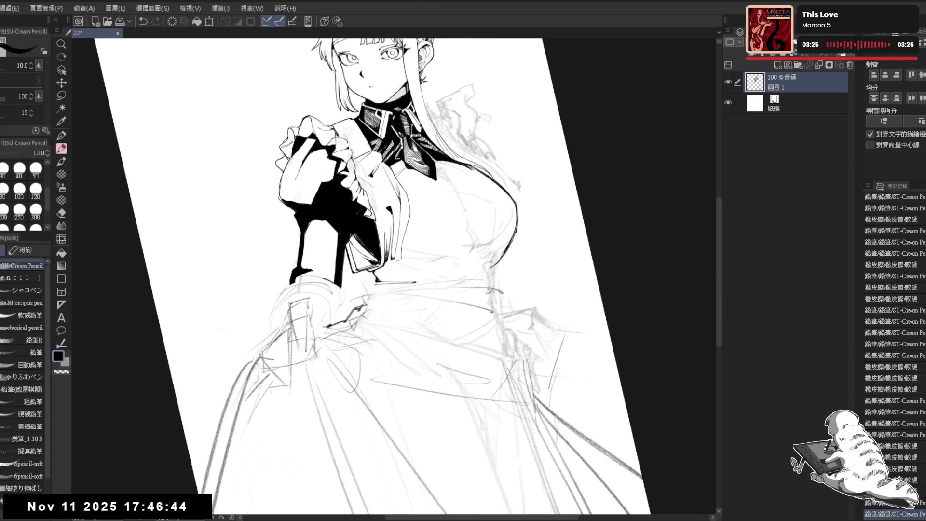
pyautogui.moveTo(371, 279); pyautogui.dragTo(377, 283)
pyautogui.hotkey('ctrl', 'z')
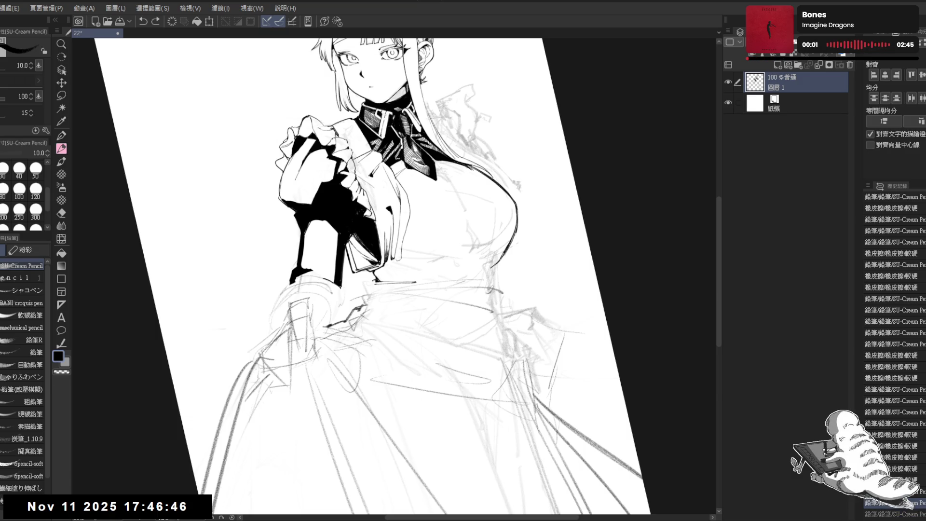
pyautogui.hotkey('ctrl', 'y')
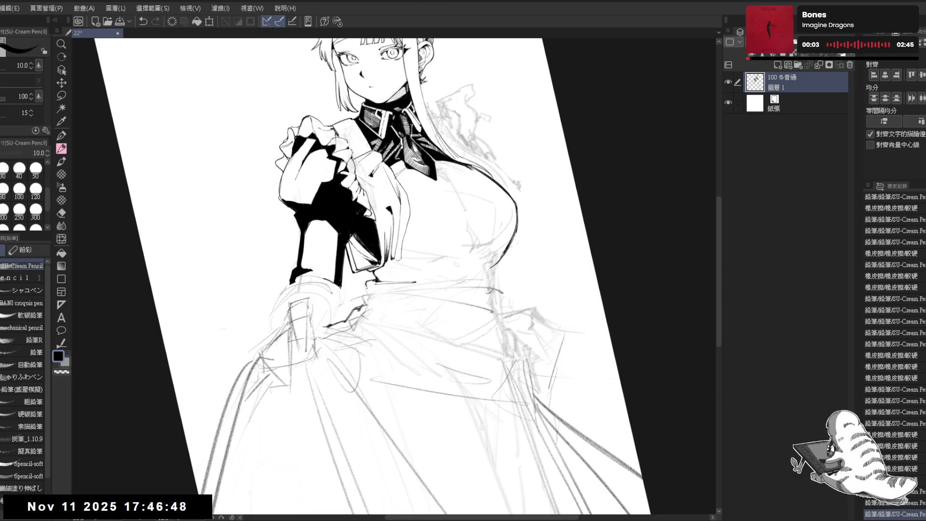
pyautogui.moveTo(366, 283); pyautogui.dragTo(362, 297)
# Erase a small stray stroke, then straighten the view upright.
pyautogui.moveTo(390, 379)
pyautogui.mouseDown()
pyautogui.moveTo(382, 362)
pyautogui.moveTo(327, 379)
pyautogui.moveTo(362, 275)
pyautogui.mouseUp()
pyautogui.press('e')
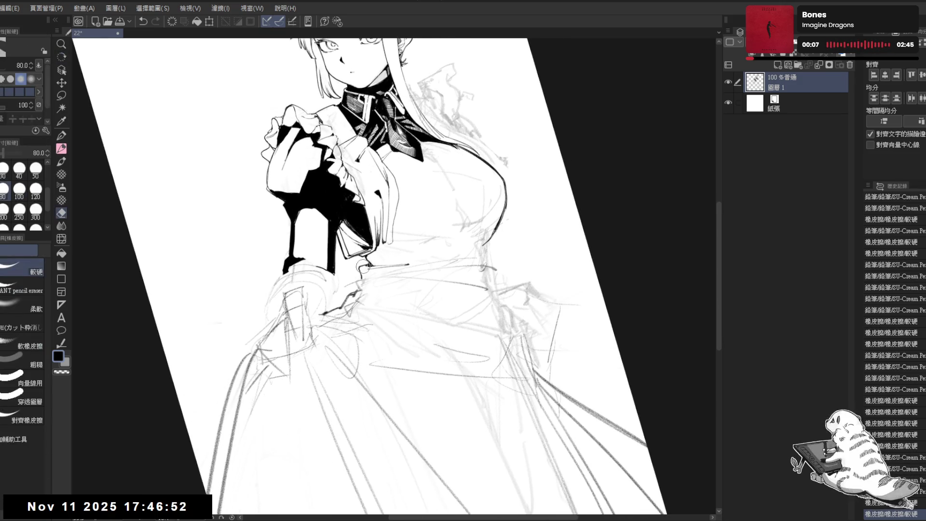
pyautogui.click(362, 274)
pyautogui.press('p')
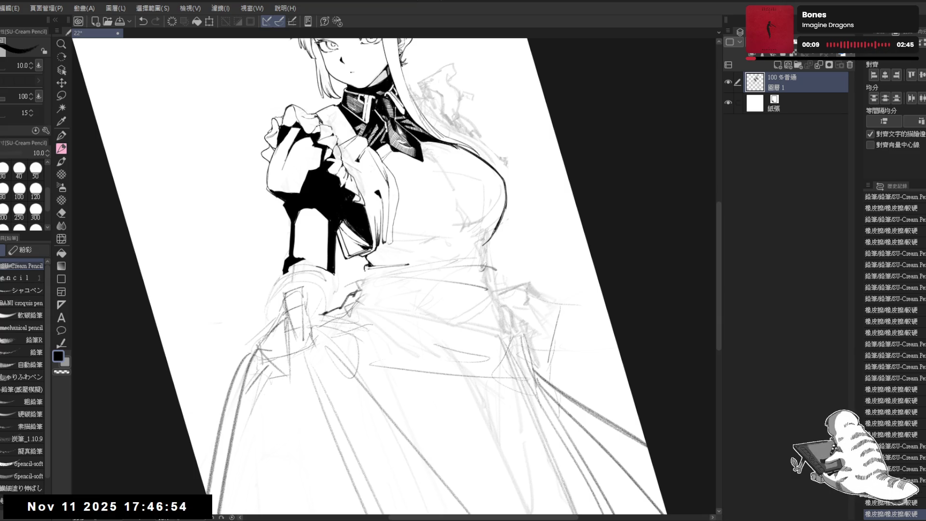
pyautogui.hotkey('ctrl', '@')
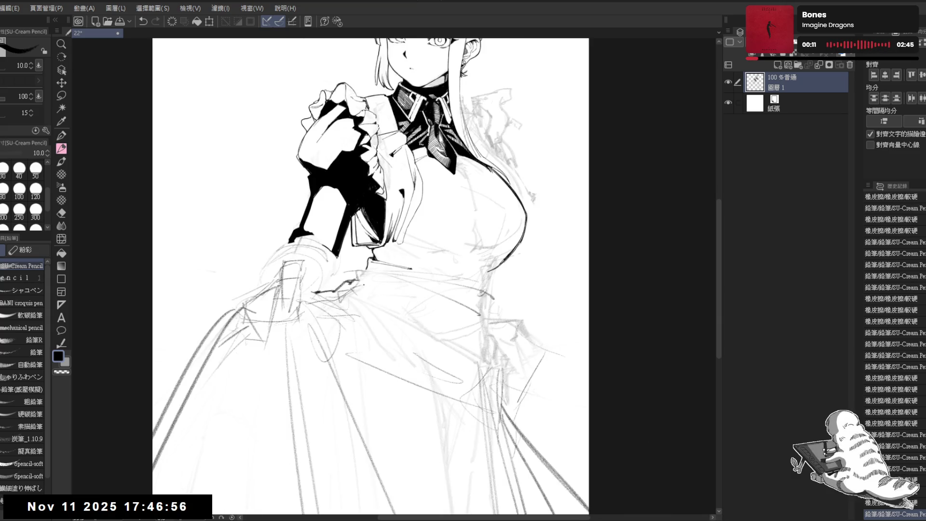
pyautogui.scroll(-1, 363, 284)
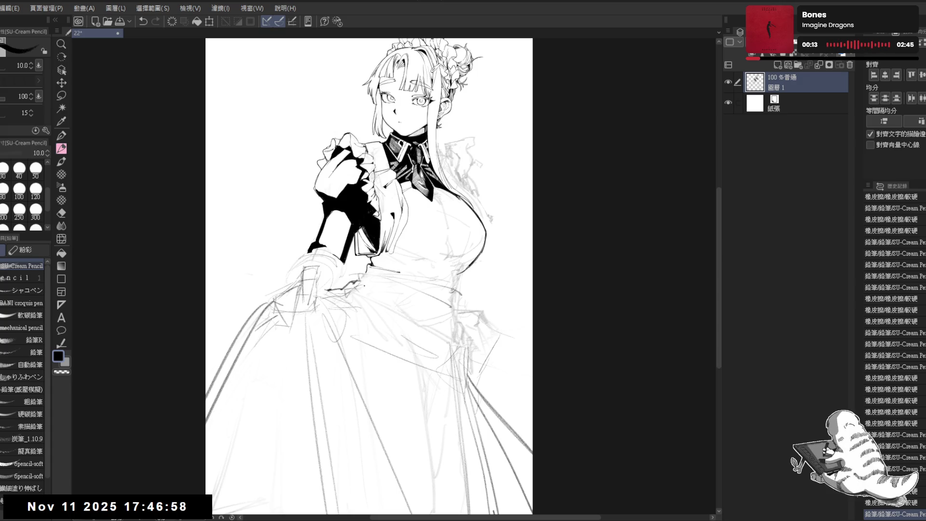
# Rotate the view about 40° and erase stray marks near the waist.
pyautogui.moveTo(363, 286)
pyautogui.mouseDown()
pyautogui.moveTo(371, 286)
pyautogui.moveTo(355, 297)
pyautogui.moveTo(357, 309)
pyautogui.moveTo(365, 303)
pyautogui.mouseUp()
pyautogui.press('e')
pyautogui.moveTo(391, 265)
pyautogui.mouseDown()
pyautogui.moveTo(374, 275)
pyautogui.moveTo(403, 265)
pyautogui.mouseUp()
pyautogui.press('p')
pyautogui.hotkey('ctrl', 'z')
# Sketch faint lines near the waist, erase a stray mark, and add a pencil stroke.
pyautogui.moveTo(367, 290); pyautogui.dragTo(403, 260)
pyautogui.press('e')
pyautogui.moveTo(369, 304); pyautogui.dragTo(381, 295)
pyautogui.press('p')
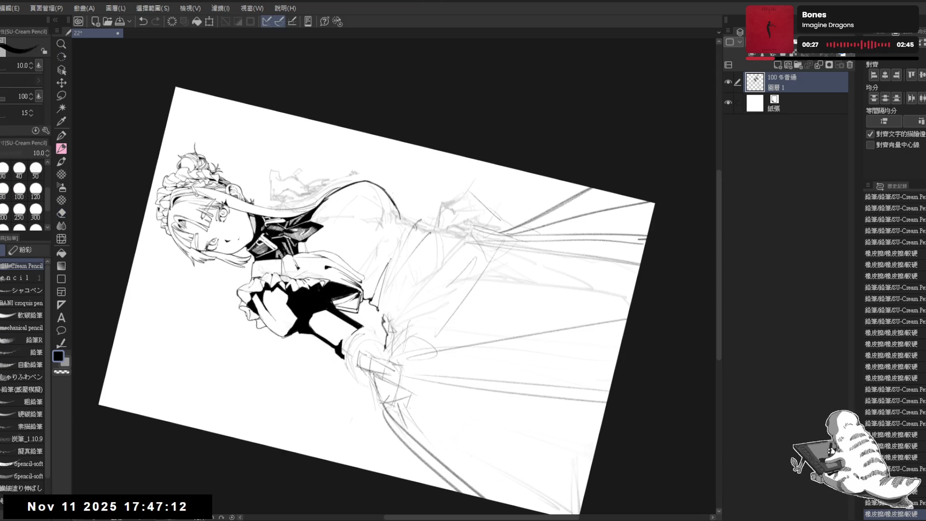
pyautogui.moveTo(360, 290); pyautogui.dragTo(367, 284)
# Reset and flip the view to check the drawing, then tilt it about 15°.
pyautogui.hotkey('ctrl', '0')
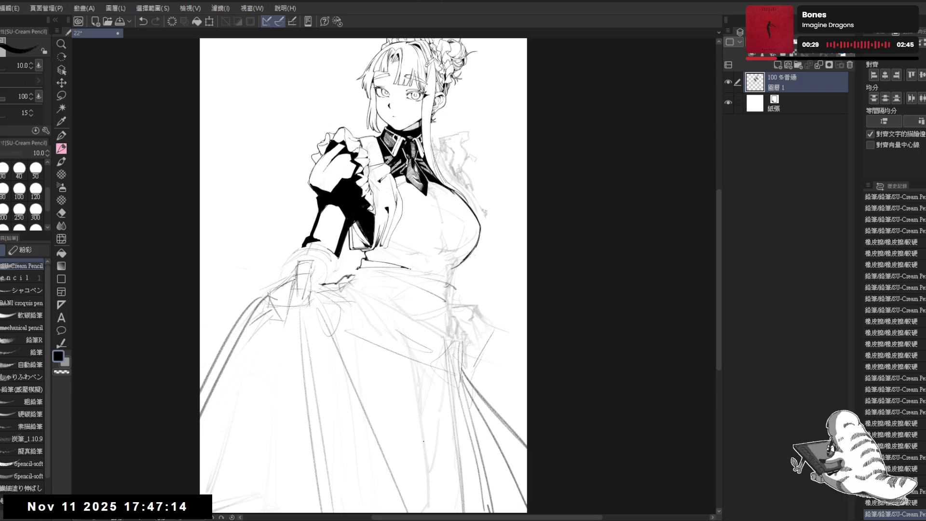
pyautogui.press('h')
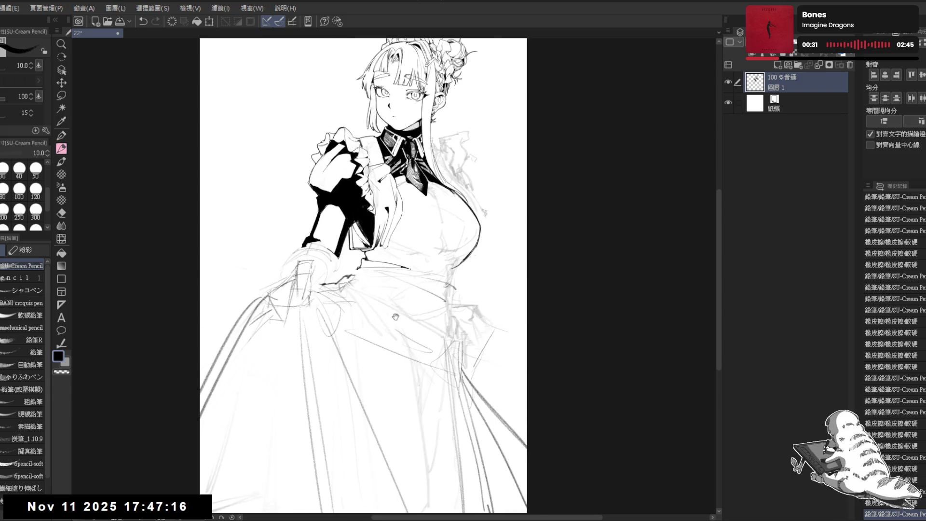
pyautogui.press('r')
pyautogui.moveTo(355, 313); pyautogui.dragTo(371, 283)
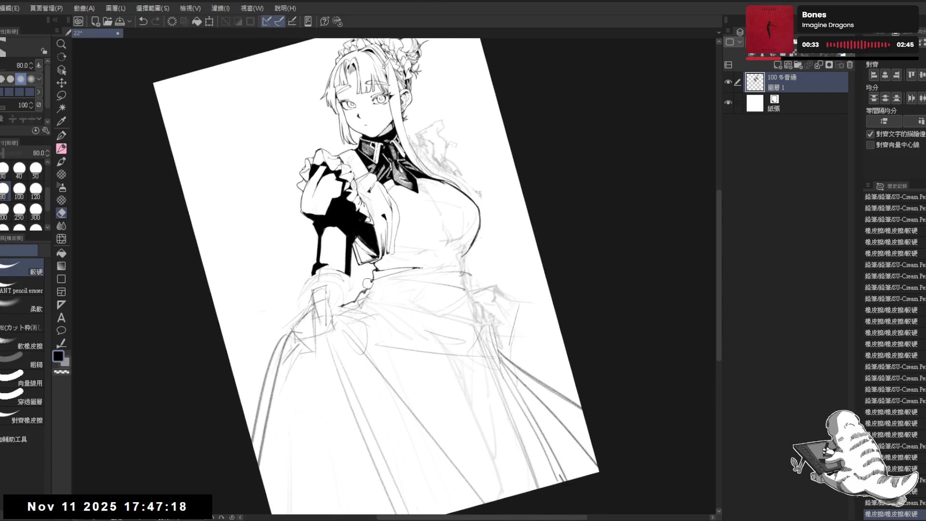
pyautogui.moveTo(456, 298); pyautogui.dragTo(421, 304)
# Erase a small stray mark and rotate the view further clockwise.
pyautogui.press('e')
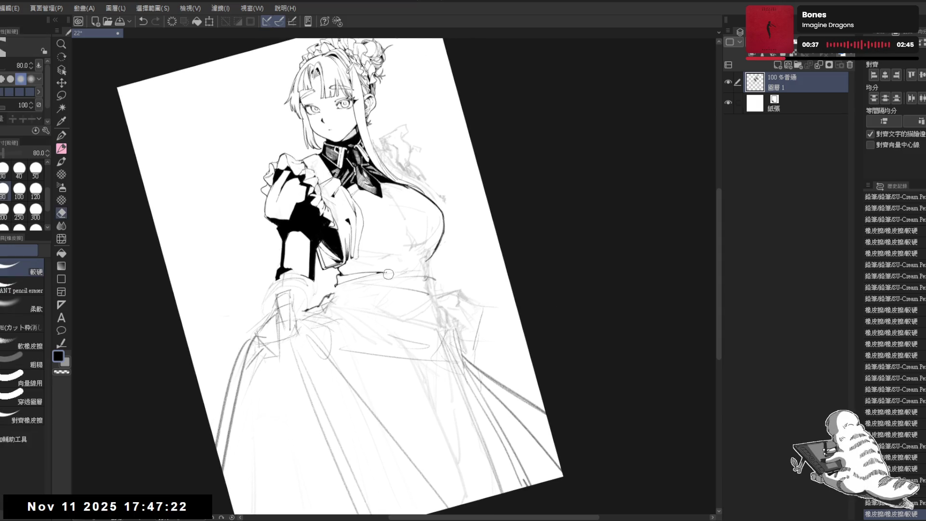
pyautogui.moveTo(361, 263)
pyautogui.mouseDown()
pyautogui.moveTo(379, 265)
pyautogui.moveTo(344, 295)
pyautogui.moveTo(360, 289)
pyautogui.mouseUp()
pyautogui.press('p')
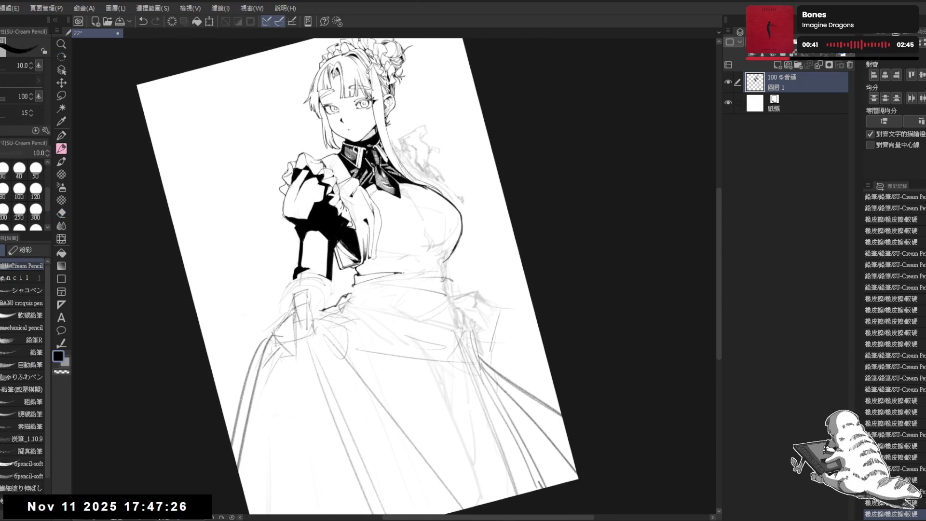
pyautogui.hotkey('ctrl', 'z')
pyautogui.hotkey('ctrl', 'y')
pyautogui.moveTo(390, 323); pyautogui.dragTo(355, 329)
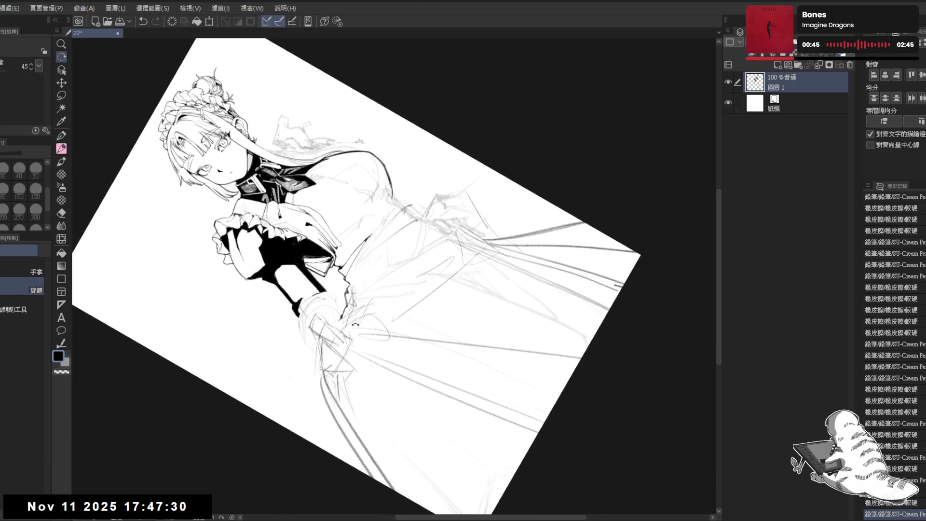
pyautogui.press('p')
# Ink the waistline strokes, undoing and redrawing them until clean.
pyautogui.moveTo(377, 229); pyautogui.dragTo(353, 273)
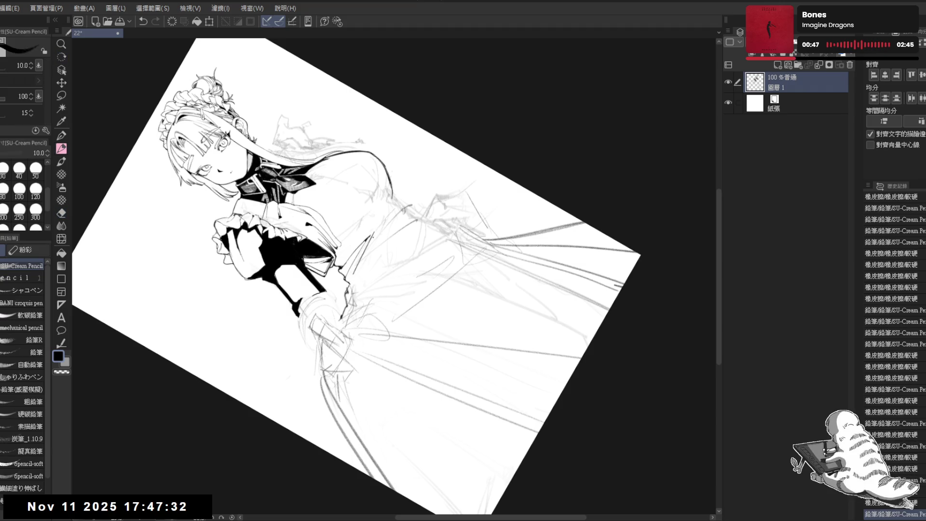
pyautogui.hotkey('ctrl', 'z')
pyautogui.moveTo(372, 234)
pyautogui.mouseDown()
pyautogui.moveTo(301, 334)
pyautogui.moveTo(282, 302)
pyautogui.moveTo(363, 267)
pyautogui.moveTo(355, 283)
pyautogui.mouseUp()
pyautogui.press('e')
pyautogui.press('r')
pyautogui.press('p')
pyautogui.hotkey('ctrl', 'z')
pyautogui.moveTo(376, 253)
pyautogui.mouseDown()
pyautogui.moveTo(358, 281)
pyautogui.moveTo(359, 272)
pyautogui.mouseUp()
# Reset and flip the view to check, then rotate it about 33° clockwise.
pyautogui.press('e')
pyautogui.press('p')
pyautogui.hotkey('ctrl', '@')
pyautogui.press('h')
pyautogui.press('h')
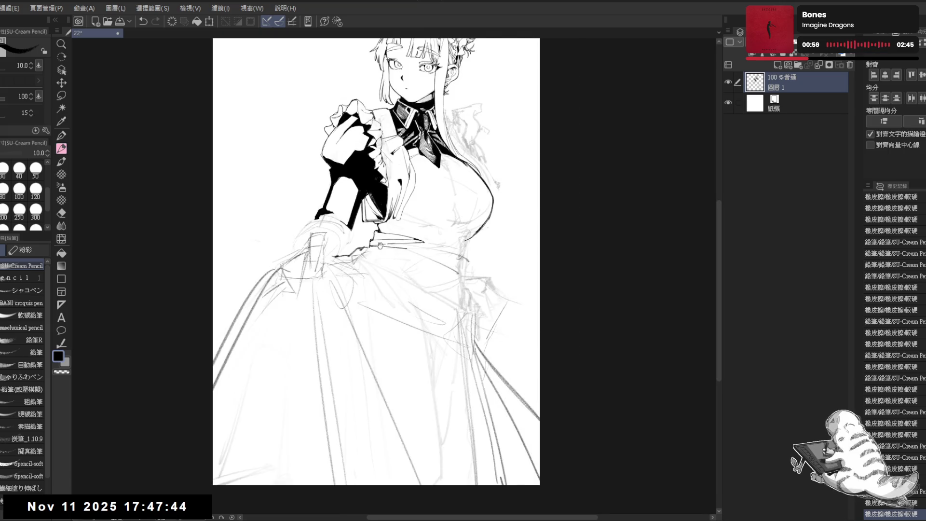
pyautogui.press('r')
pyautogui.moveTo(418, 365); pyautogui.dragTo(390, 364)
pyautogui.press('p')
# Draw the waistband line, redrawing it slightly shorter.
pyautogui.press('e')
pyautogui.moveTo(400, 249); pyautogui.dragTo(380, 274)
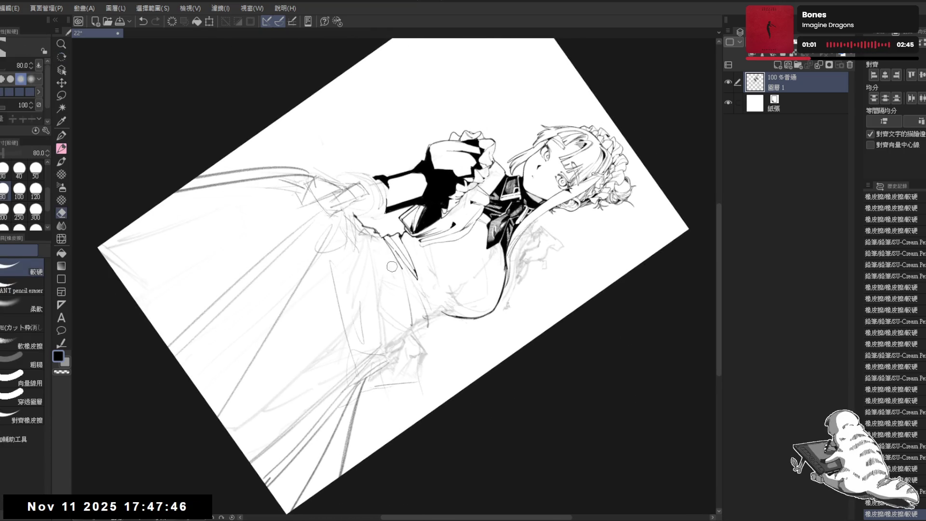
pyautogui.press('p')
pyautogui.moveTo(408, 239); pyautogui.dragTo(386, 309)
pyautogui.hotkey('ctrl', 'z')
pyautogui.moveTo(407, 240)
pyautogui.mouseDown()
pyautogui.moveTo(385, 300)
pyautogui.moveTo(412, 324)
pyautogui.mouseUp()
pyautogui.press('e')
pyautogui.press('p')
pyautogui.moveTo(420, 314); pyautogui.dragTo(404, 318)
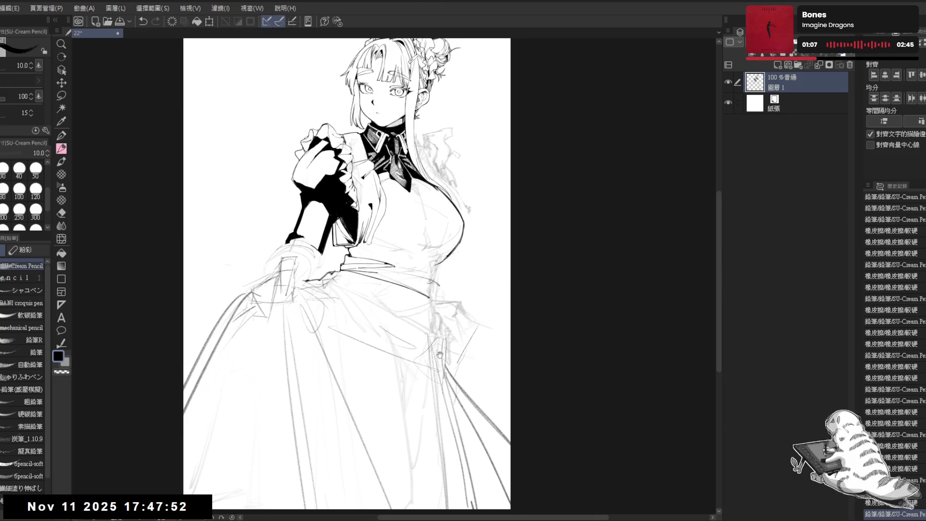
# Erase two small stray marks and undo a short stroke on the chest outline.
pyautogui.moveTo(465, 384); pyautogui.dragTo(424, 383)
pyautogui.press('r')
pyautogui.press('e')
pyautogui.moveTo(423, 286)
pyautogui.mouseDown()
pyautogui.moveTo(421, 275)
pyautogui.moveTo(418, 322)
pyautogui.moveTo(395, 214)
pyautogui.mouseUp()
pyautogui.press('r')
pyautogui.press('e')
pyautogui.moveTo(409, 255)
pyautogui.mouseDown()
pyautogui.moveTo(400, 263)
pyautogui.moveTo(417, 237)
pyautogui.moveTo(410, 287)
pyautogui.mouseUp()
pyautogui.press('p')
pyautogui.hotkey('ctrl', 'z')
pyautogui.hotkey('ctrl', 'z')
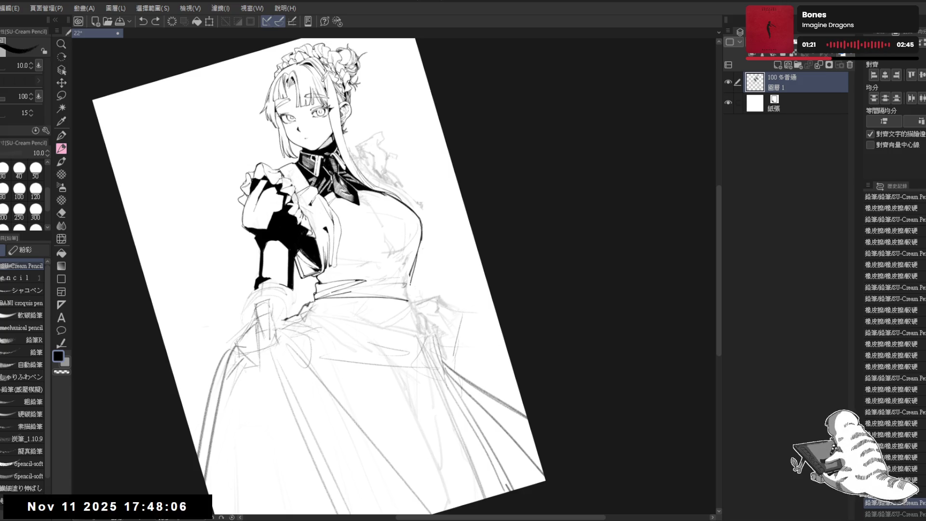
# Rotate the view about 30° and erase a small mark near the waist.
pyautogui.moveTo(465, 383)
pyautogui.mouseDown()
pyautogui.moveTo(403, 403)
pyautogui.moveTo(393, 368)
pyautogui.moveTo(418, 279)
pyautogui.mouseUp()
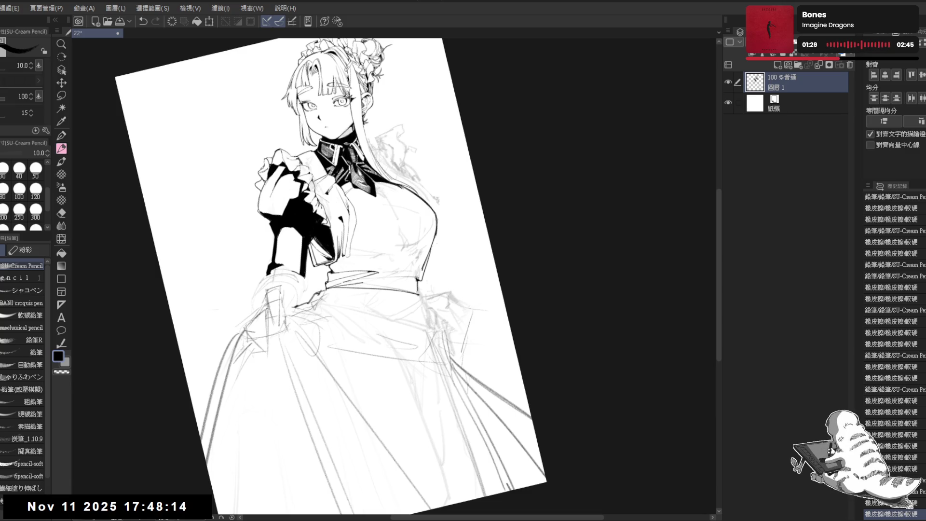
pyautogui.press('e')
pyautogui.click(419, 293)
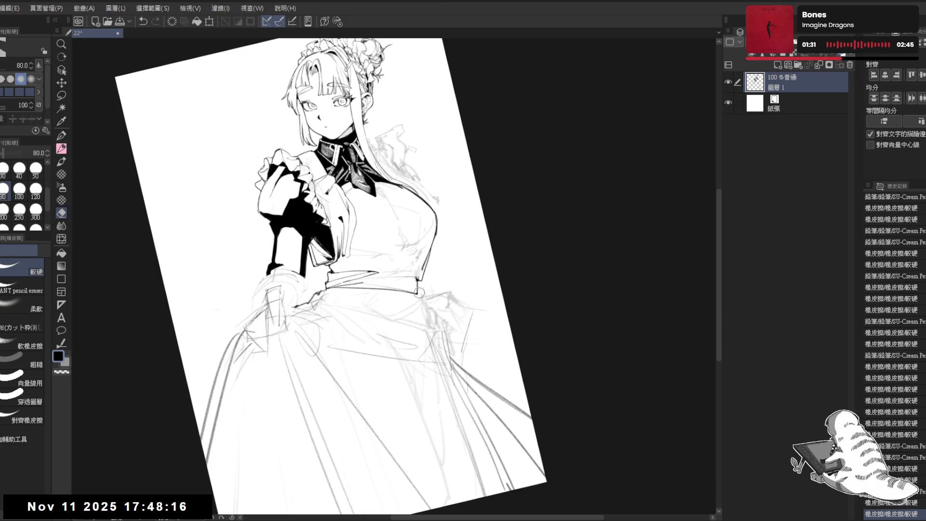
pyautogui.press('p')
pyautogui.hotkey('ctrl', '0')
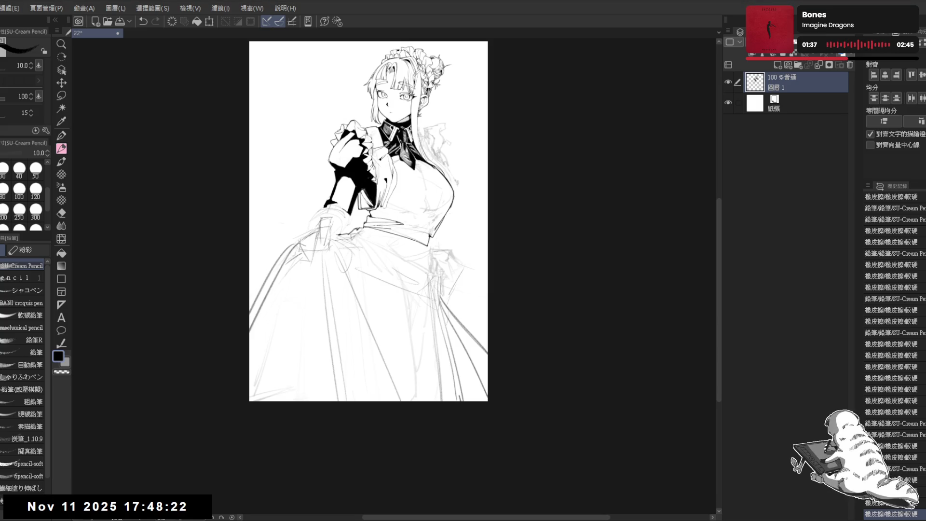
# Erase stray sketch lines by the cuff and ink a clean line near it.
pyautogui.scroll(2, 443, 200)
pyautogui.press('r')
pyautogui.moveTo(388, 410); pyautogui.dragTo(441, 383)
pyautogui.moveTo(432, 239); pyautogui.dragTo(419, 265)
pyautogui.moveTo(388, 373); pyautogui.dragTo(434, 338)
pyautogui.press('p')
pyautogui.moveTo(414, 212); pyautogui.dragTo(409, 265)
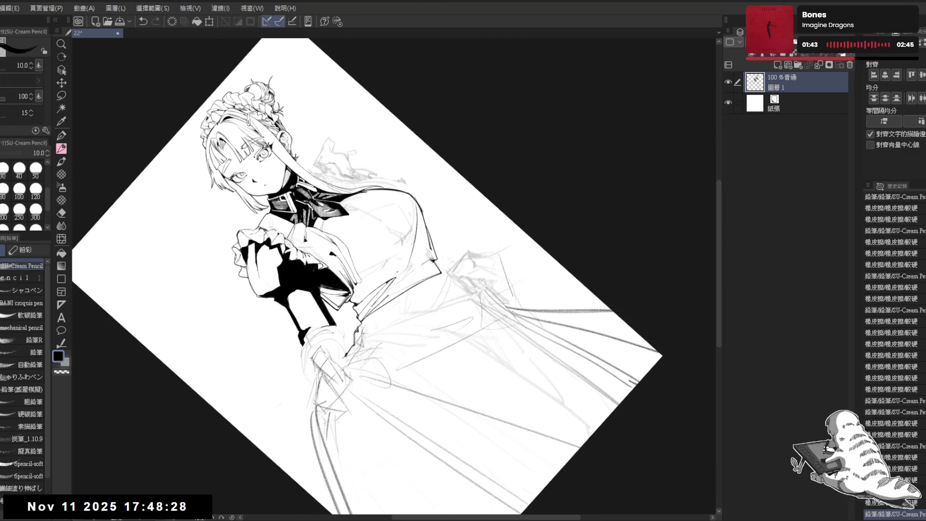
pyautogui.hotkey('ctrl', 'z')
pyautogui.moveTo(415, 220); pyautogui.dragTo(408, 272)
pyautogui.hotkey('ctrl', 'z')
pyautogui.moveTo(416, 232); pyautogui.dragTo(394, 466)
# Restore the undone stroke, trim the cuff linework, and ink two short cuff lines.
pyautogui.hotkey('ctrl', '@')
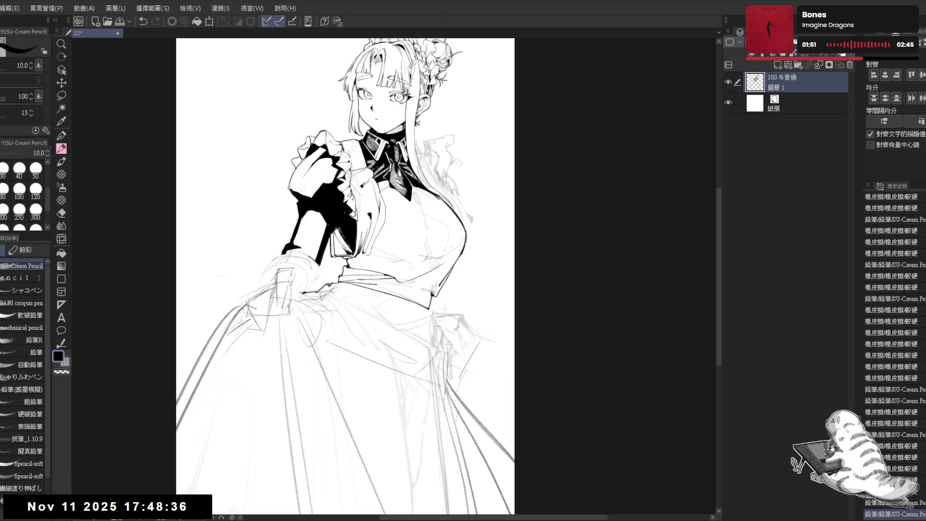
pyautogui.press('^')
pyautogui.press('^')
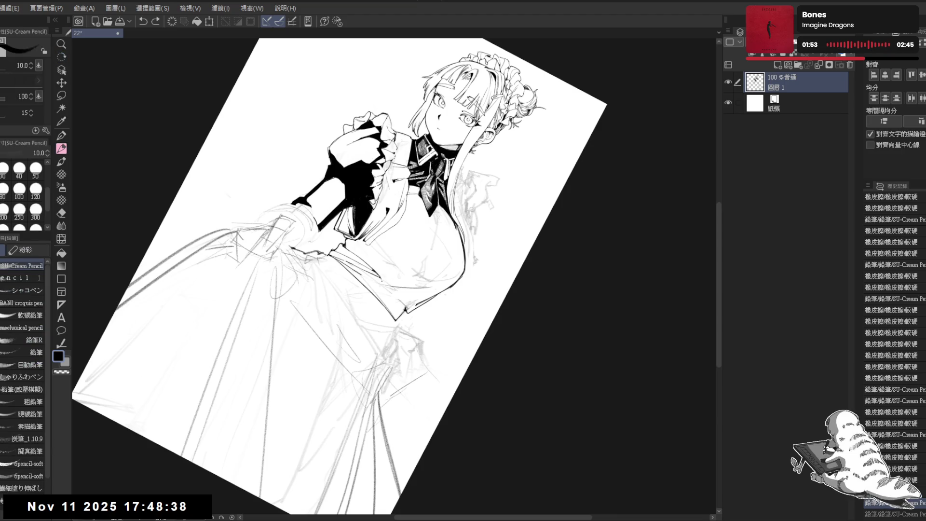
pyautogui.hotkey('ctrl', 'y')
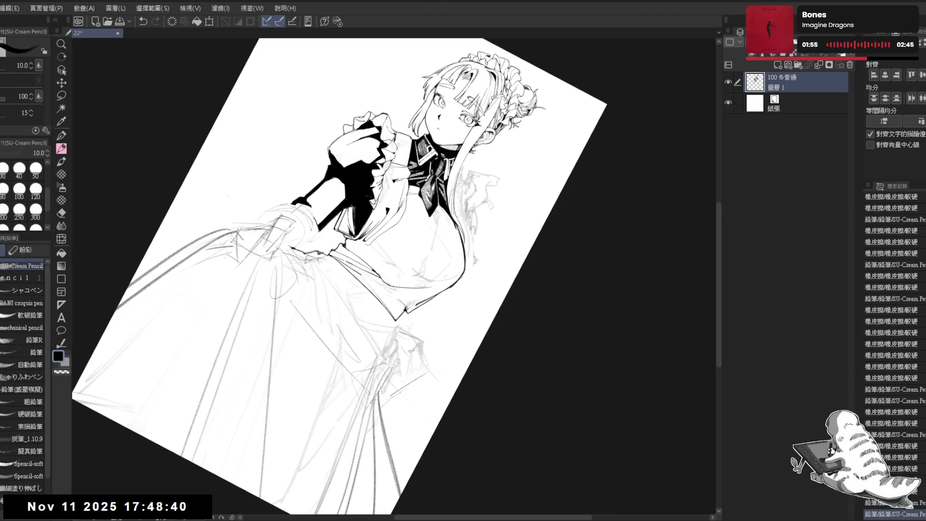
pyautogui.press('-')
pyautogui.press('-')
pyautogui.press('-')
pyautogui.press('e')
pyautogui.moveTo(406, 282)
pyautogui.mouseDown()
pyautogui.moveTo(411, 243)
pyautogui.moveTo(401, 274)
pyautogui.mouseUp()
pyautogui.press('p')
pyautogui.moveTo(410, 240); pyautogui.dragTo(401, 276)
pyautogui.hotkey('ctrl', 'z')
pyautogui.hotkey('ctrl', 'y')
pyautogui.hotkey('ctrl', 'y')
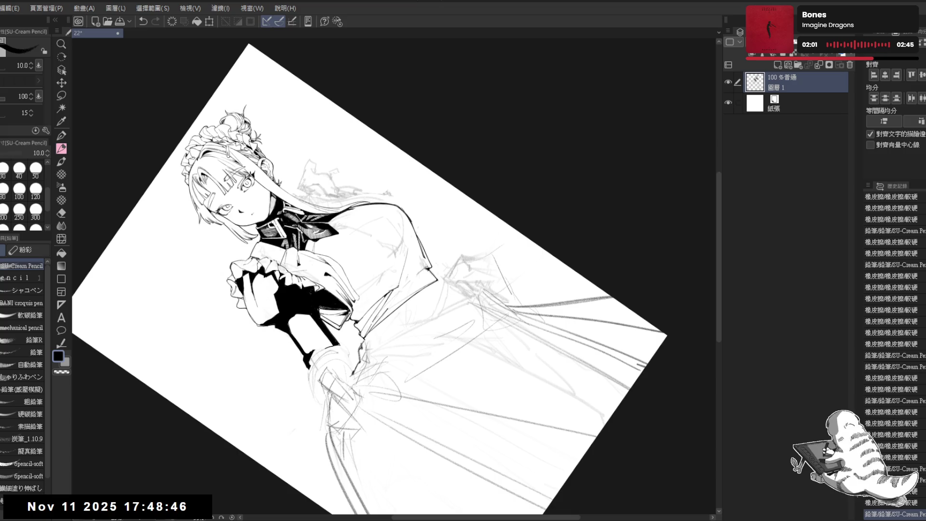
# Erase a small stray mark and ink another short line on the sleeve.
pyautogui.press('^')
pyautogui.press('^')
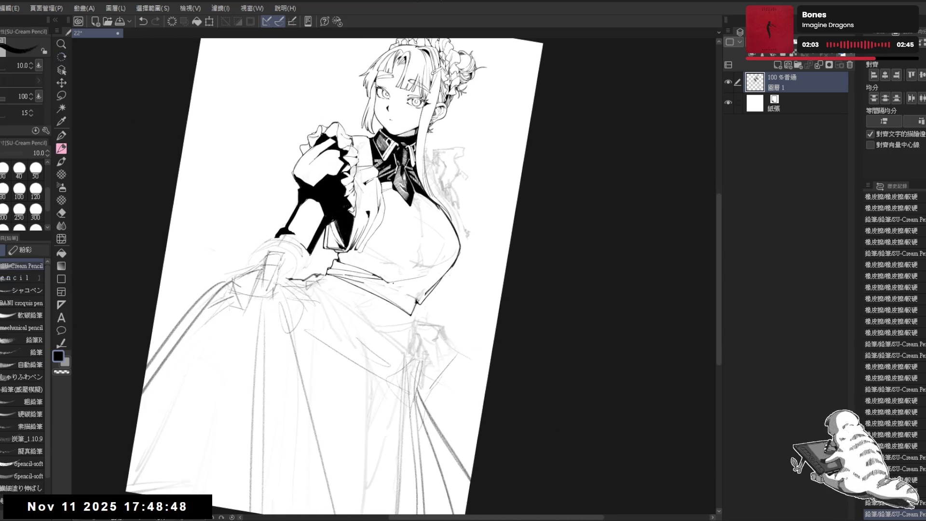
pyautogui.press('e')
pyautogui.moveTo(410, 241)
pyautogui.mouseDown()
pyautogui.moveTo(403, 270)
pyautogui.moveTo(386, 285)
pyautogui.mouseUp()
pyautogui.press('p')
pyautogui.press('-')
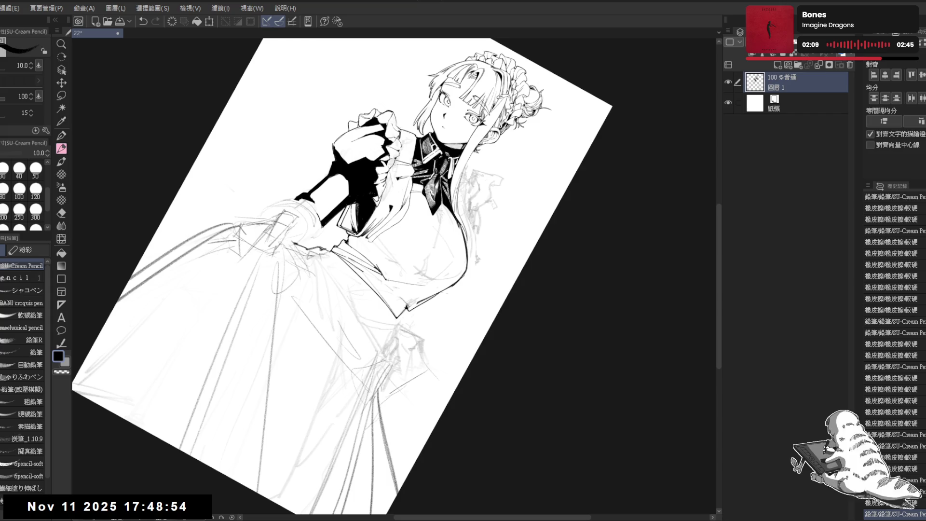
pyautogui.moveTo(483, 309); pyautogui.dragTo(408, 411)
# Recentre the page and ink a short stroke near the waist.
pyautogui.hotkey('ctrl', '@')
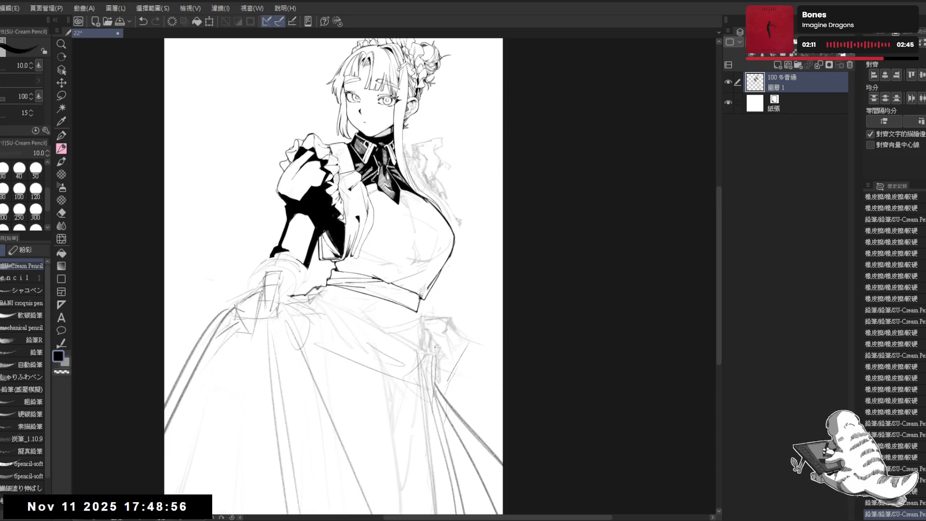
pyautogui.moveTo(447, 352); pyautogui.dragTo(451, 363)
pyautogui.scroll(-1, 420, 313)
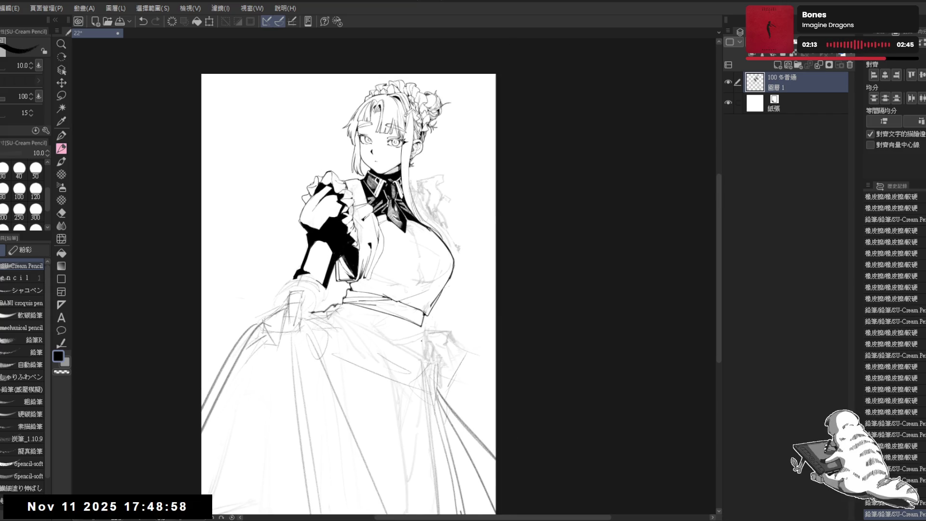
pyautogui.moveTo(421, 342)
pyautogui.mouseDown()
pyautogui.moveTo(384, 284)
pyautogui.moveTo(398, 299)
pyautogui.moveTo(387, 327)
pyautogui.mouseUp()
pyautogui.press('r')
pyautogui.scroll(2, 398, 299)
pyautogui.moveTo(347, 277); pyautogui.dragTo(366, 296)
pyautogui.hotkey('ctrl', '@')
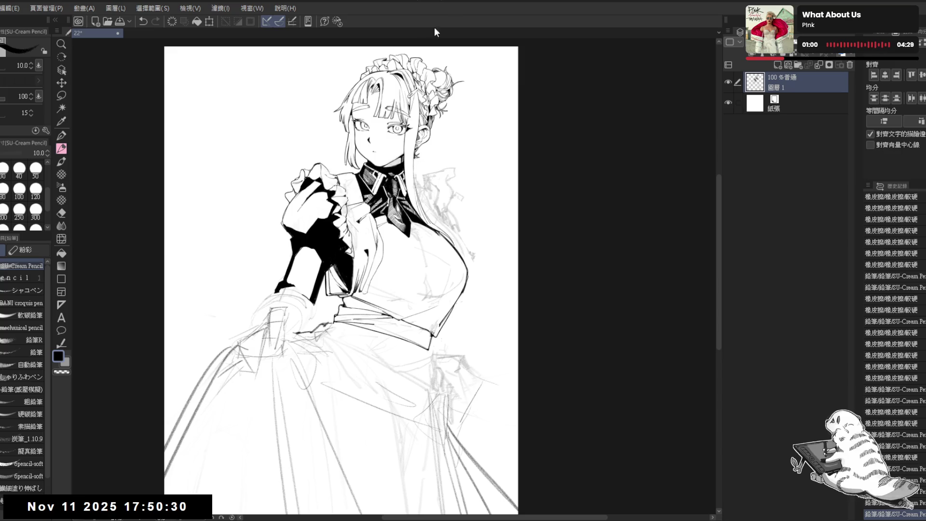
# Erase a stray line near the waist and ink new lines around the waistband.
pyautogui.press('e')
pyautogui.moveTo(352, 305)
pyautogui.mouseDown()
pyautogui.moveTo(352, 332)
pyautogui.moveTo(387, 323)
pyautogui.mouseUp()
pyautogui.press('r')
pyautogui.press('p')
pyautogui.moveTo(372, 274)
pyautogui.mouseDown()
pyautogui.moveTo(368, 311)
pyautogui.moveTo(370, 299)
pyautogui.moveTo(318, 394)
pyautogui.moveTo(344, 289)
pyautogui.moveTo(333, 296)
pyautogui.moveTo(372, 251)
pyautogui.mouseUp()
pyautogui.press('r')
pyautogui.press('e')
pyautogui.press('r')
pyautogui.press('e')
pyautogui.press('r')
pyautogui.press('p')
pyautogui.press('e')
pyautogui.press('p')
pyautogui.press('r')
pyautogui.press('p')
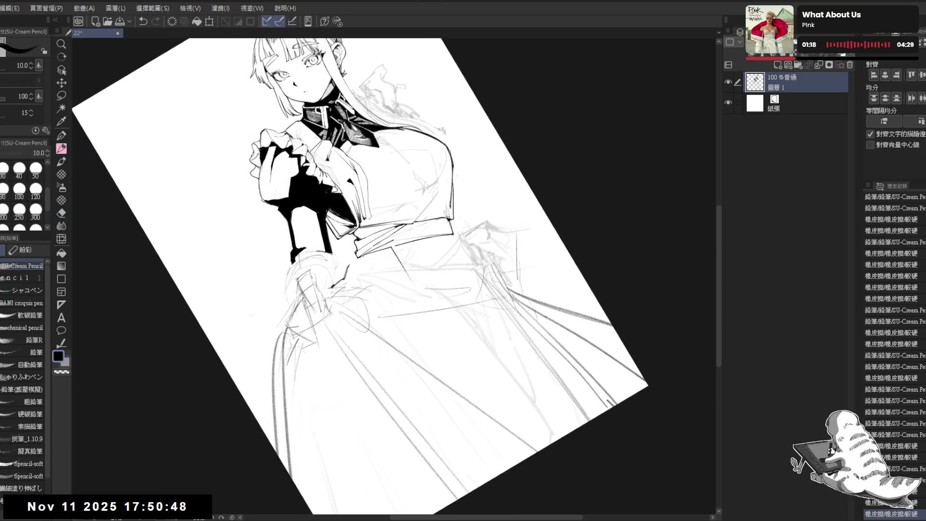
pyautogui.moveTo(356, 289); pyautogui.dragTo(359, 291)
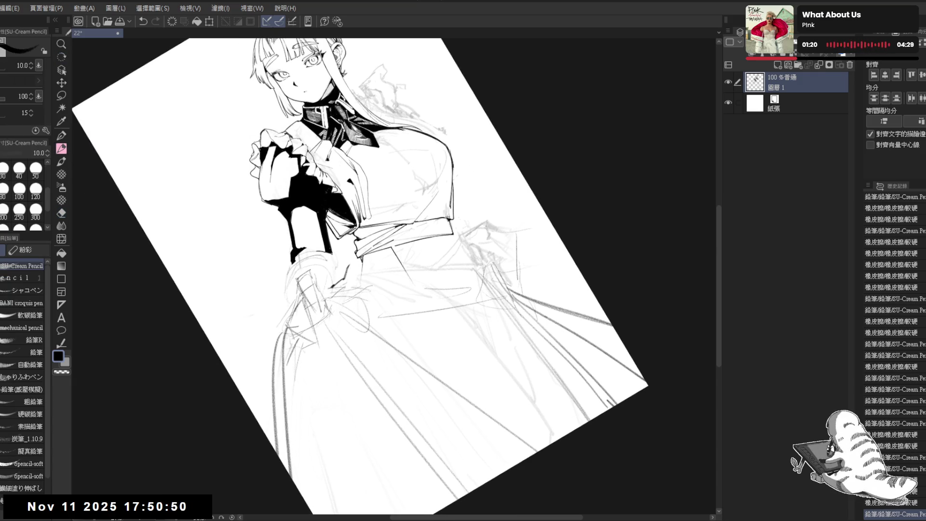
# Straighten and reposition the page, then ink more lines on the waistband.
pyautogui.hotkey('ctrl', '0')
pyautogui.moveTo(445, 258)
pyautogui.mouseDown()
pyautogui.moveTo(398, 337)
pyautogui.moveTo(385, 285)
pyautogui.moveTo(338, 286)
pyautogui.moveTo(334, 243)
pyautogui.mouseUp()
pyautogui.press('e')
pyautogui.press('r')
pyautogui.moveTo(319, 366)
pyautogui.mouseDown()
pyautogui.moveTo(345, 340)
pyautogui.moveTo(359, 293)
pyautogui.mouseUp()
pyautogui.press('p')
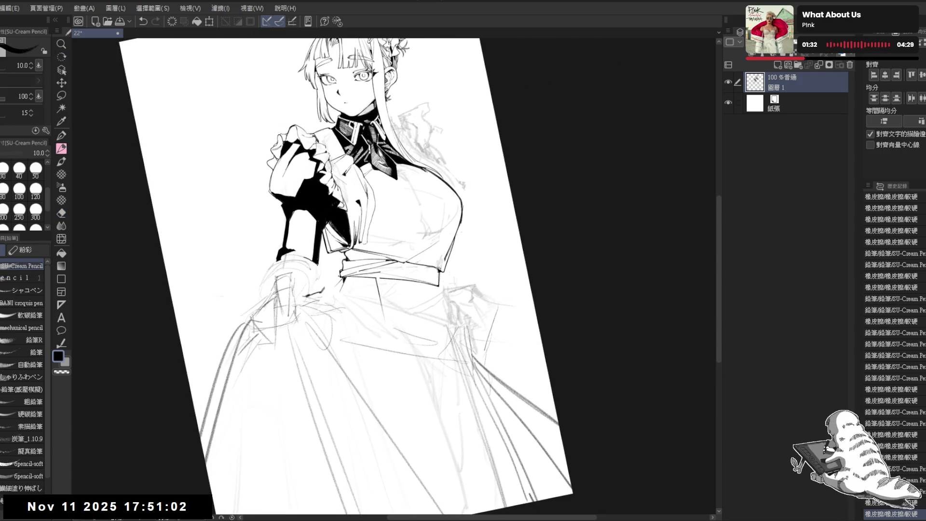
pyautogui.moveTo(324, 289); pyautogui.dragTo(339, 283)
pyautogui.press('r')
pyautogui.moveTo(368, 362)
pyautogui.mouseDown()
pyautogui.moveTo(310, 256)
pyautogui.moveTo(325, 264)
pyautogui.mouseUp()
# Erase stray lines near the waist and redraw the stroke along the waist.
pyautogui.press('e')
pyautogui.press('p')
pyautogui.press('e')
pyautogui.press('p')
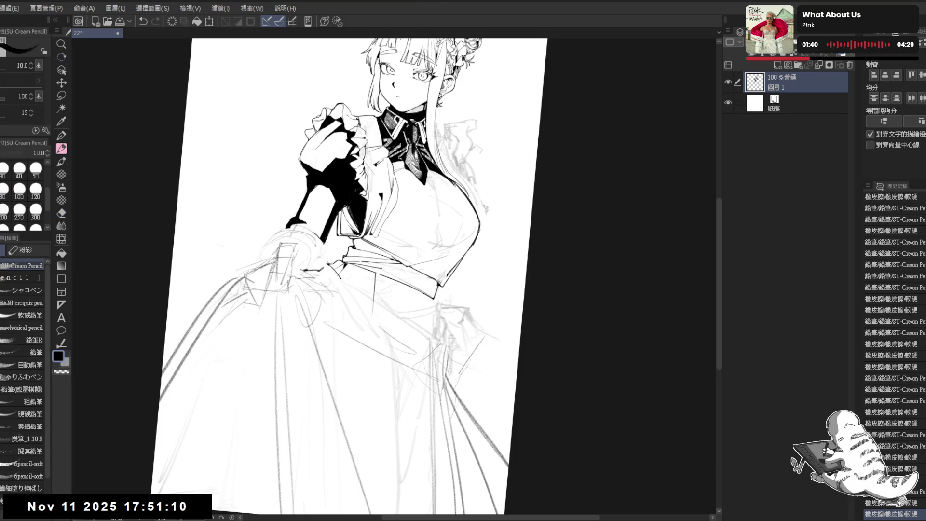
pyautogui.press('r')
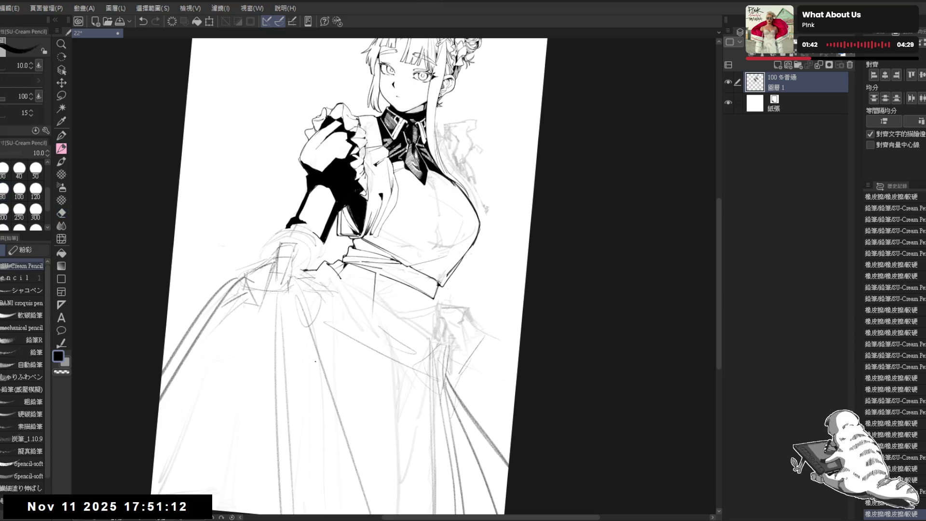
pyautogui.moveTo(321, 270); pyautogui.dragTo(433, 428)
pyautogui.press('e')
pyautogui.moveTo(368, 398)
pyautogui.mouseDown()
pyautogui.moveTo(347, 280)
pyautogui.moveTo(324, 246)
pyautogui.moveTo(354, 313)
pyautogui.mouseUp()
pyautogui.press('p')
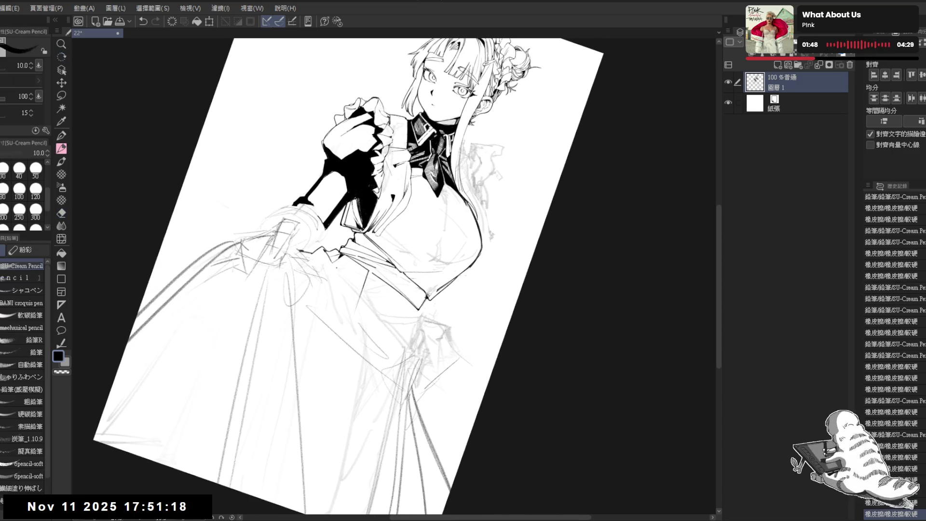
pyautogui.click(354, 313)
pyautogui.hotkey('ctrl', 'z')
pyautogui.moveTo(324, 253); pyautogui.dragTo(357, 313)
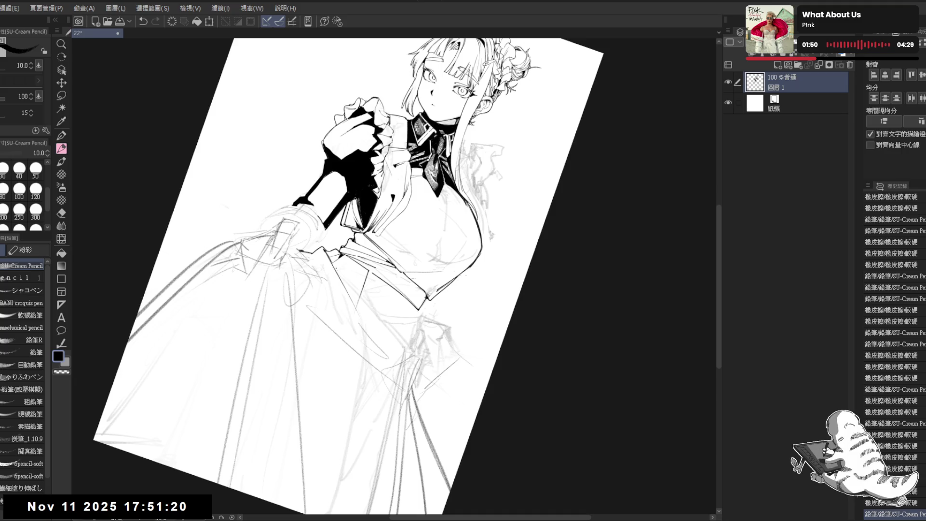
# Add short ink lines at the waist and sash, erasing a stray sketch line.
pyautogui.moveTo(289, 220); pyautogui.dragTo(309, 242)
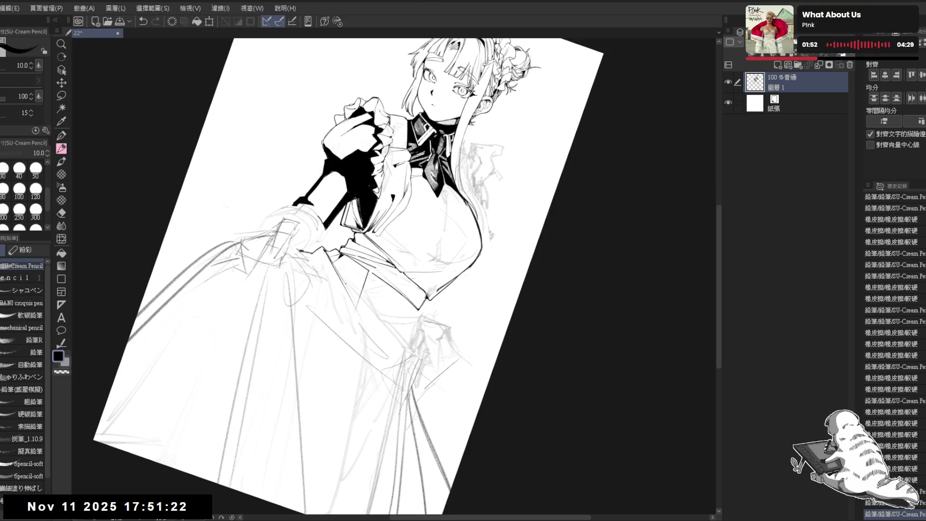
pyautogui.moveTo(337, 270); pyautogui.dragTo(367, 290)
pyautogui.moveTo(337, 253); pyautogui.dragTo(342, 266)
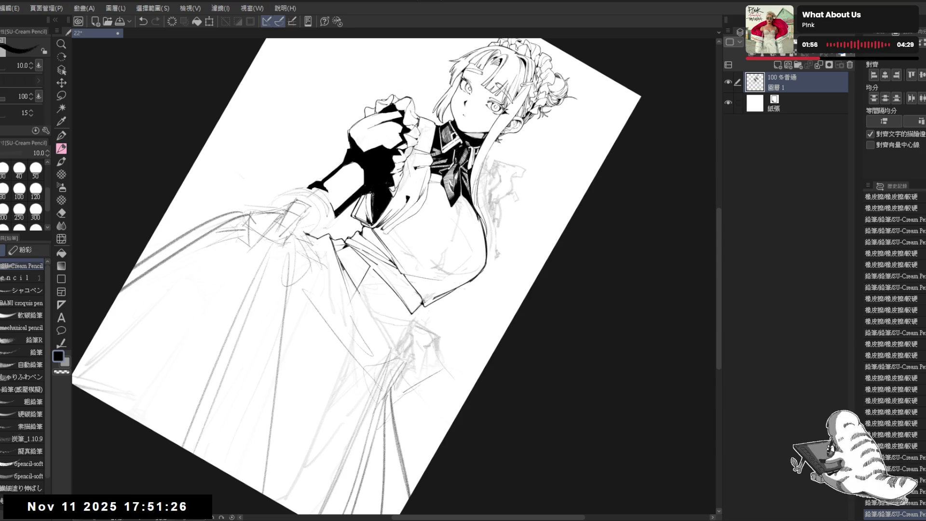
pyautogui.press('e')
pyautogui.moveTo(357, 295)
pyautogui.mouseDown()
pyautogui.moveTo(354, 303)
pyautogui.moveTo(341, 287)
pyautogui.mouseUp()
pyautogui.press('p')
pyautogui.hotkey('ctrl', '@')
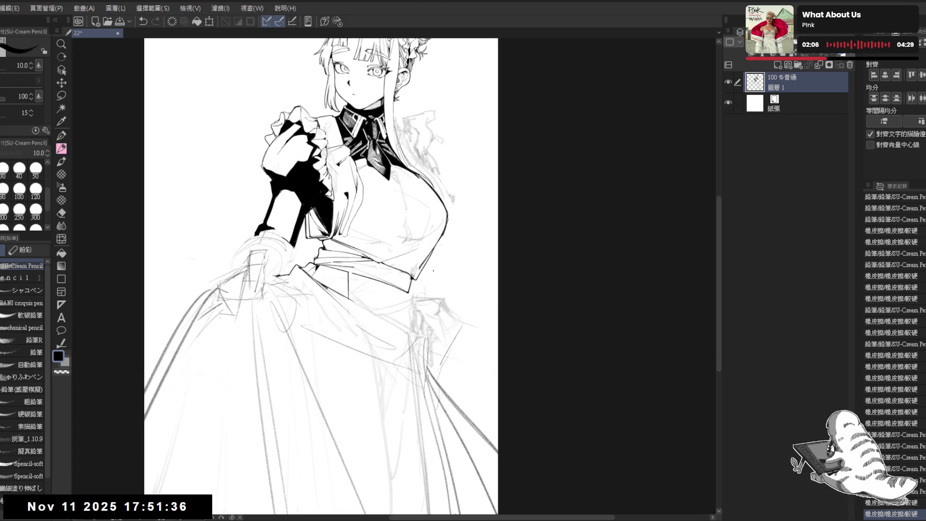
# With the whole page in view, remove a small stray mark and ink short waist strokes.
pyautogui.press('e')
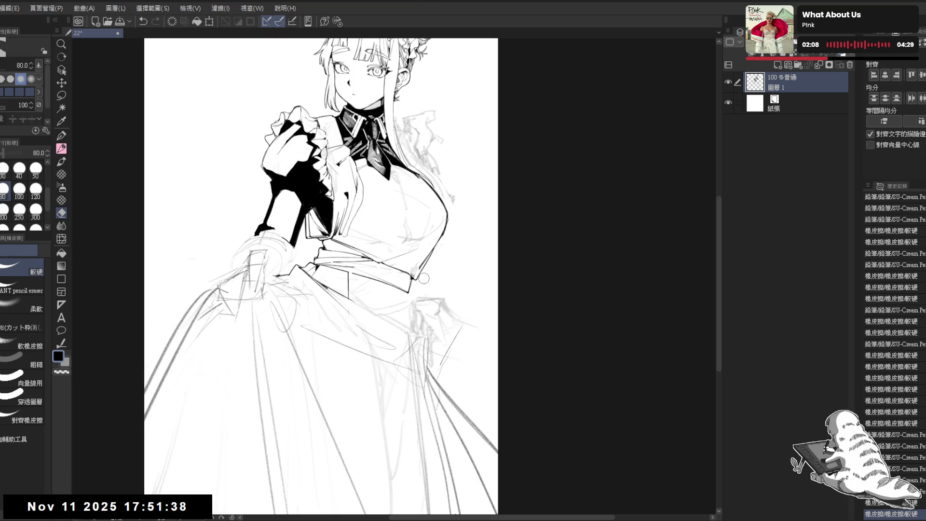
pyautogui.press('p')
pyautogui.hotkey('ctrl', '0')
pyautogui.moveTo(436, 245); pyautogui.dragTo(418, 257)
pyautogui.press('e')
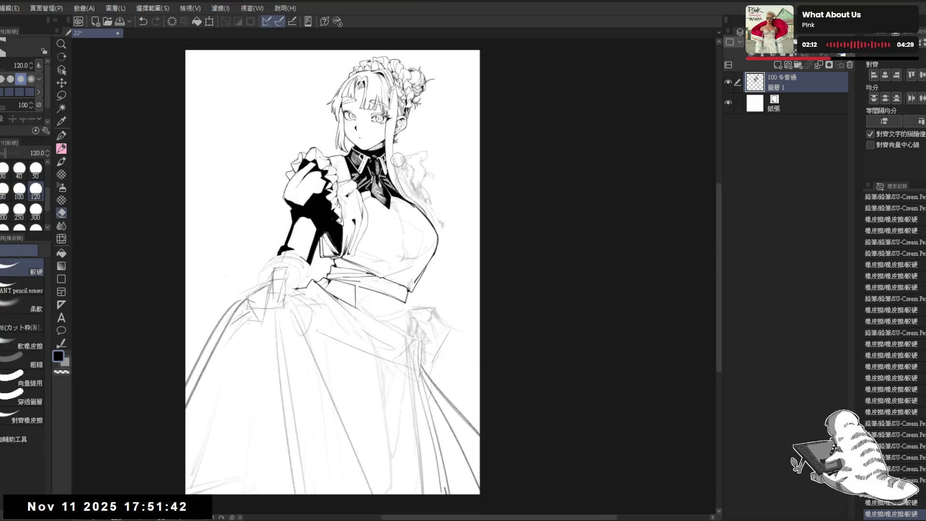
pyautogui.moveTo(435, 168)
pyautogui.mouseDown()
pyautogui.moveTo(417, 175)
pyautogui.moveTo(435, 189)
pyautogui.mouseUp()
pyautogui.press('p')
pyautogui.moveTo(465, 281); pyautogui.dragTo(393, 301)
pyautogui.moveTo(404, 263); pyautogui.dragTo(406, 270)
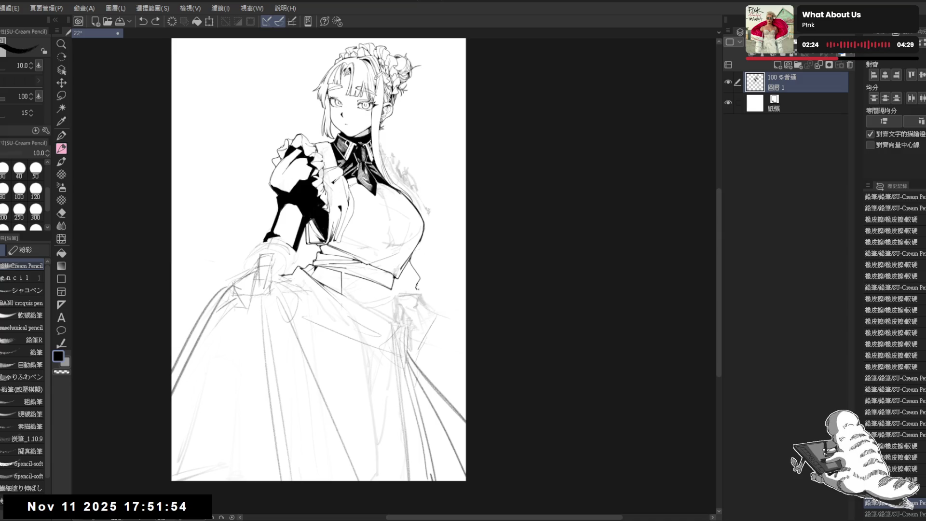
# Erase a short line near the waist and switch to the freehand lasso.
pyautogui.press('e')
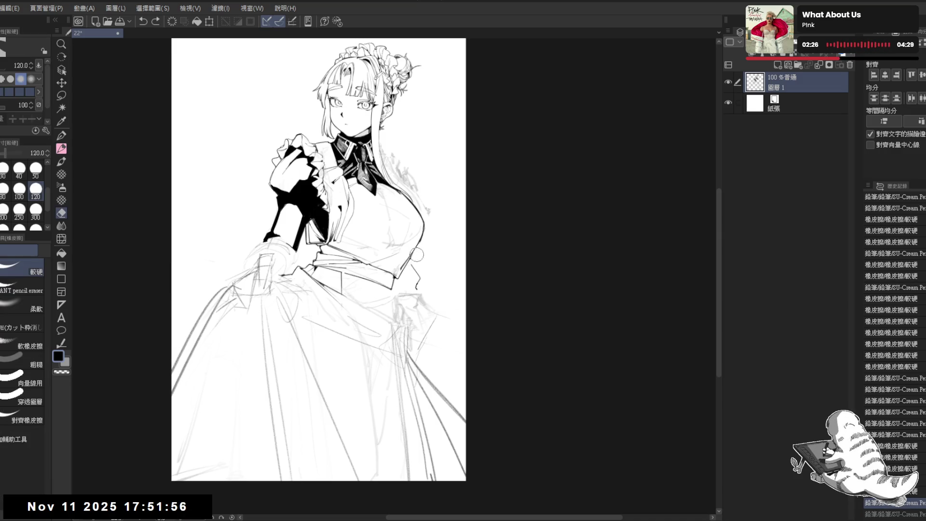
pyautogui.moveTo(418, 272)
pyautogui.mouseDown()
pyautogui.moveTo(418, 288)
pyautogui.moveTo(422, 270)
pyautogui.moveTo(426, 285)
pyautogui.moveTo(399, 296)
pyautogui.moveTo(397, 275)
pyautogui.moveTo(392, 298)
pyautogui.moveTo(423, 287)
pyautogui.mouseUp()
pyautogui.press('p')
pyautogui.press('m')
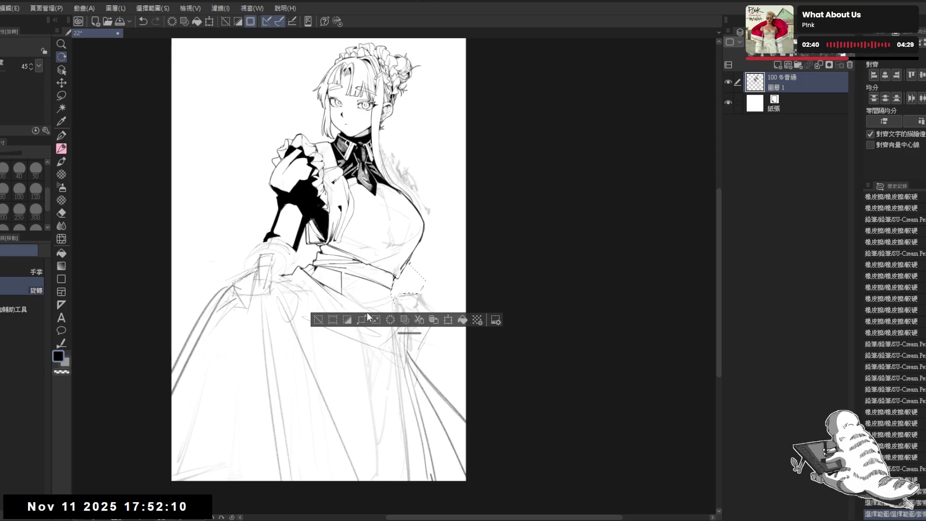
# Straighten the view and lasso a small area beside the maid's waist.
pyautogui.press('r')
pyautogui.moveTo(451, 335); pyautogui.dragTo(478, 410)
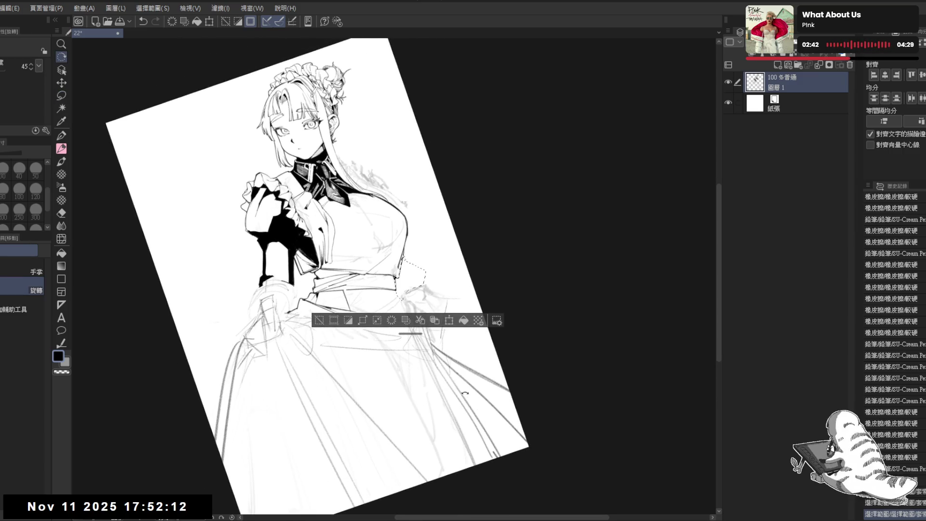
pyautogui.doubleClick(482, 395)
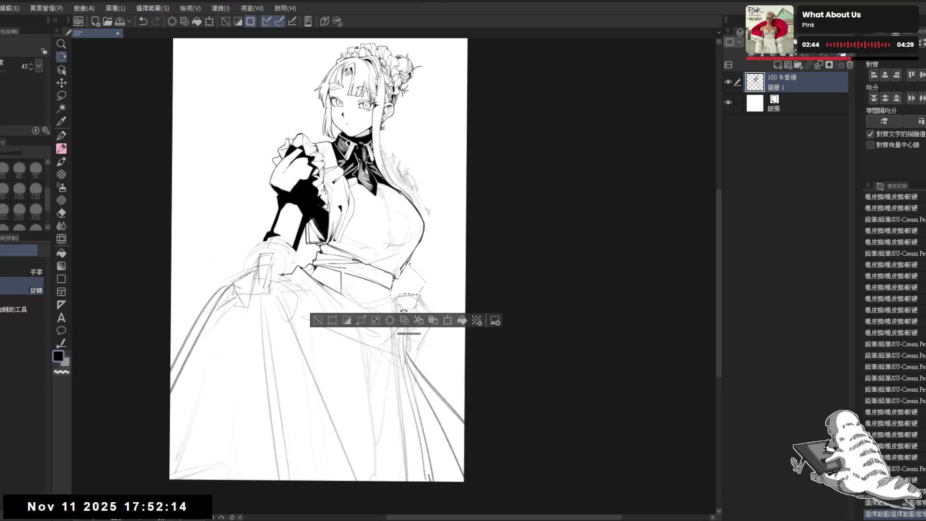
pyautogui.press('m')
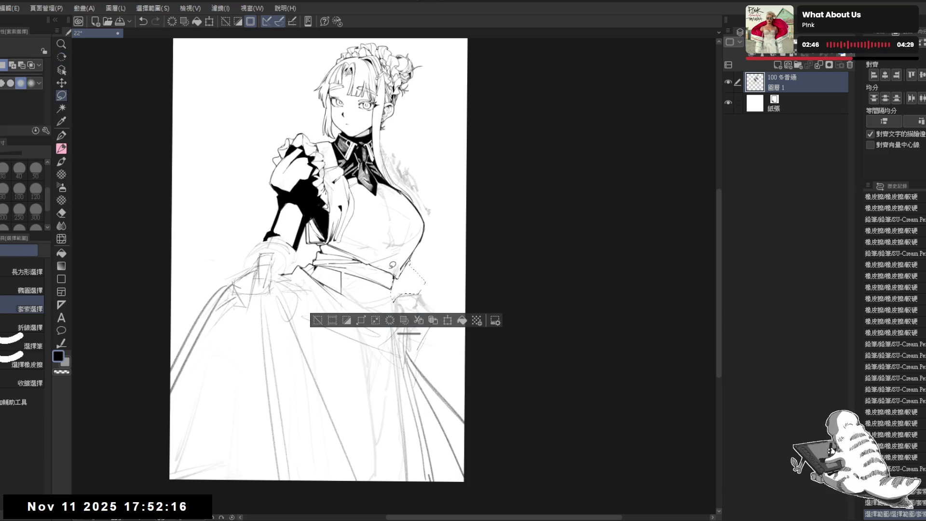
pyautogui.hotkey('ctrl', 'd')
pyautogui.hotkey('ctrl', 'z')
pyautogui.hotkey('ctrl', 'z')
pyautogui.hotkey('ctrl', 'z')
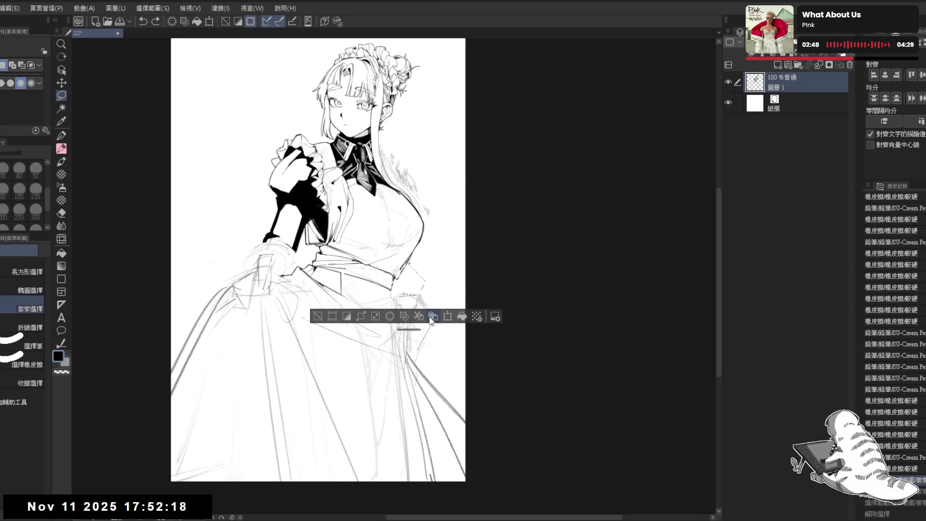
pyautogui.hotkey('ctrl', 'z')
pyautogui.hotkey('ctrl', 'y')
pyautogui.hotkey('ctrl', 'y')
pyautogui.moveTo(411, 261)
pyautogui.mouseDown()
pyautogui.moveTo(422, 289)
pyautogui.moveTo(407, 295)
pyautogui.moveTo(394, 278)
pyautogui.mouseUp()
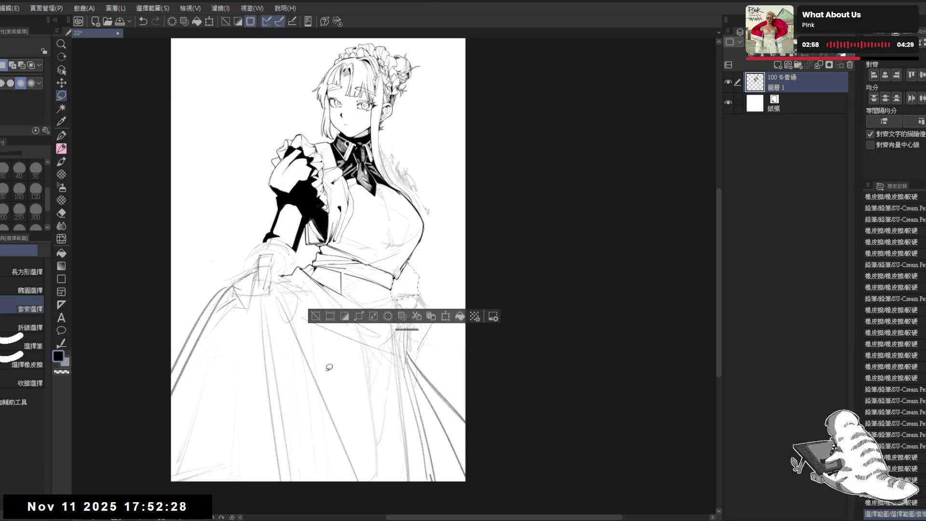
# Hatch dense dark shading inside the waist selection, extending it rightward.
pyautogui.press('p')
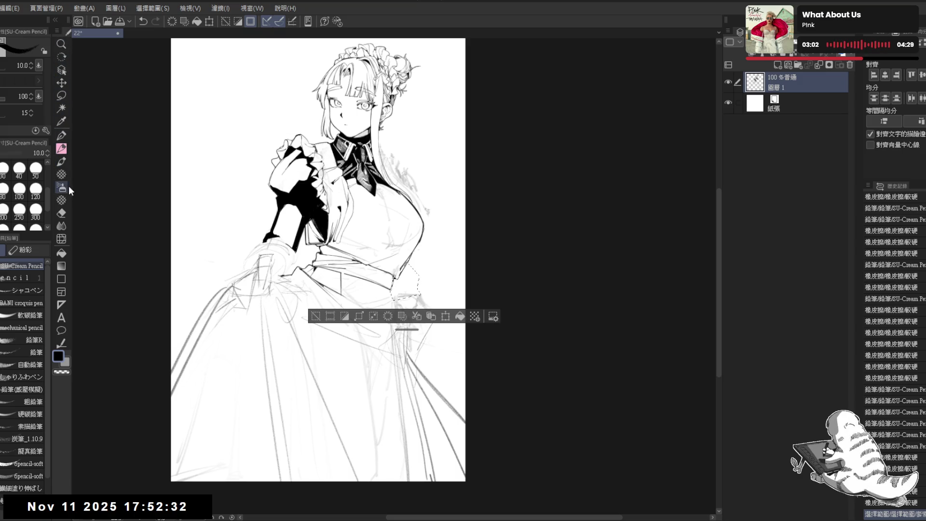
pyautogui.click(62, 173)
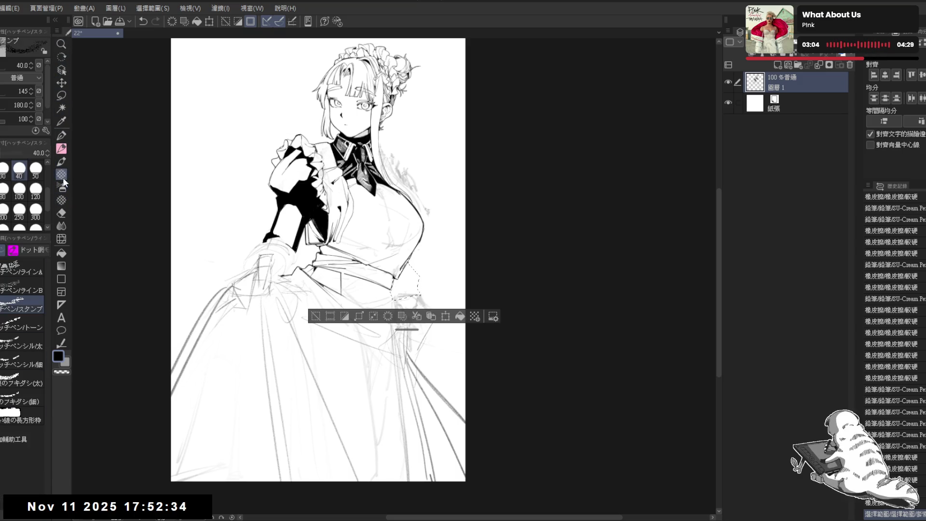
pyautogui.moveTo(393, 283); pyautogui.dragTo(392, 298)
pyautogui.moveTo(407, 267); pyautogui.dragTo(414, 292)
pyautogui.press('p')
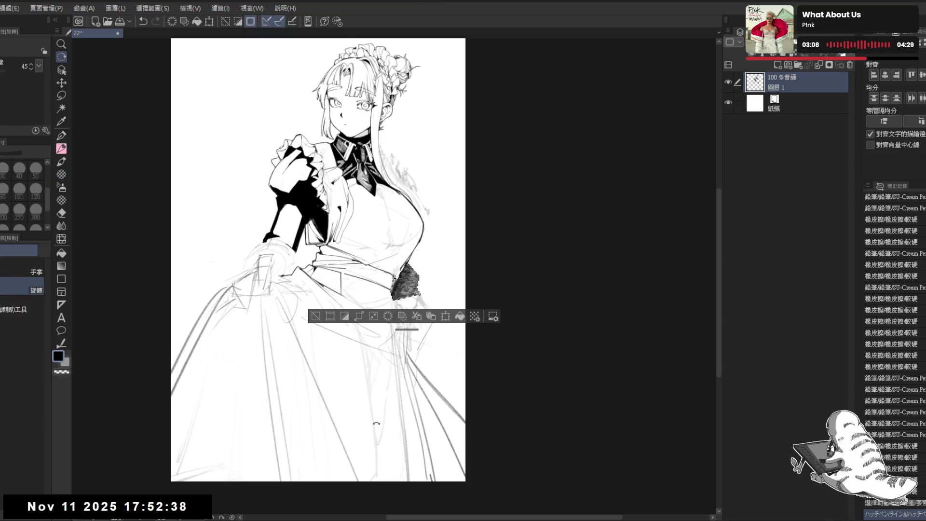
pyautogui.press('-')
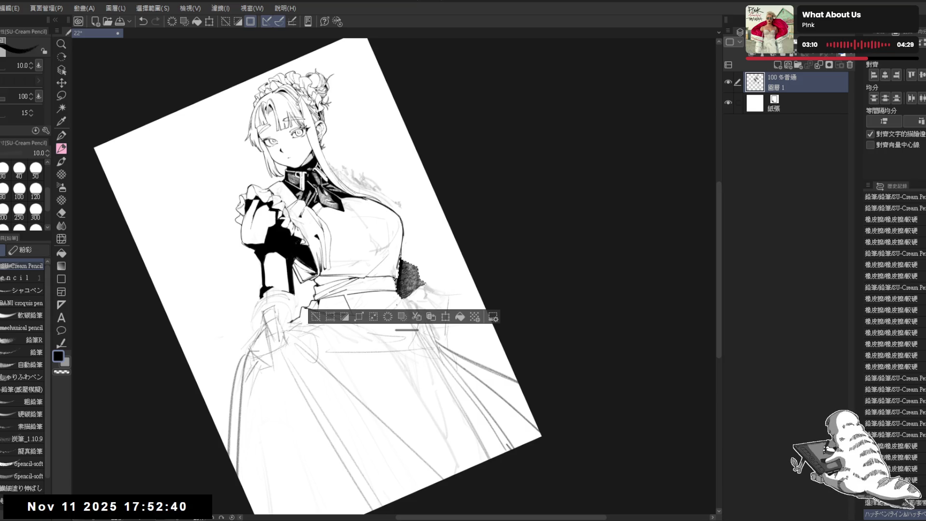
pyautogui.moveTo(405, 272); pyautogui.dragTo(410, 285)
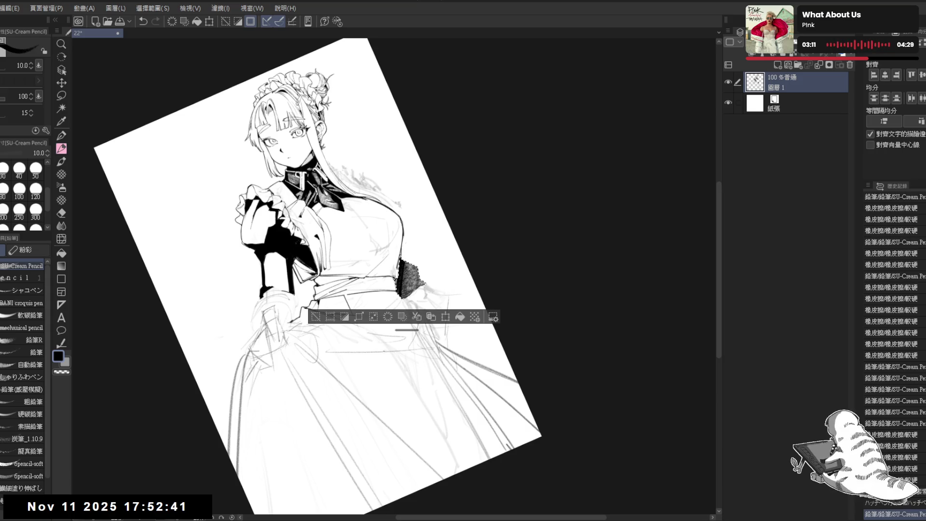
pyautogui.click(60, 175)
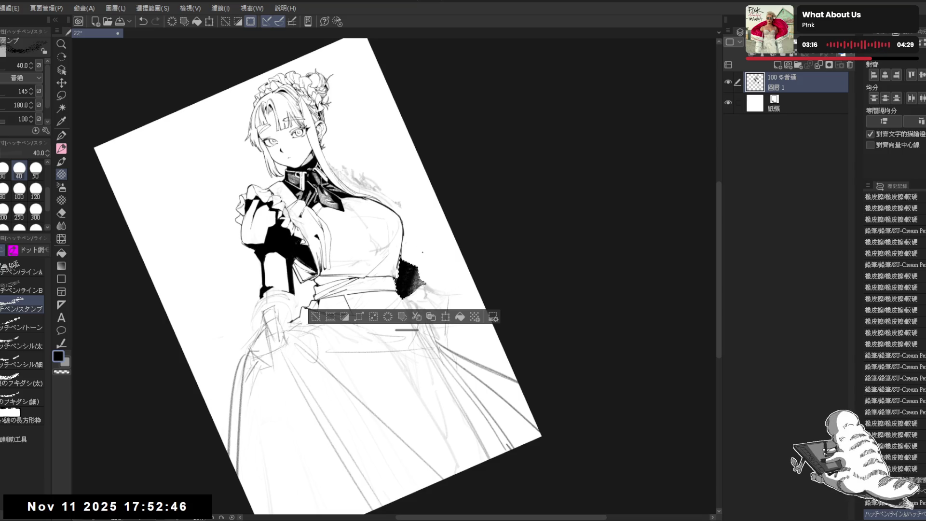
# Deselect, touch up the shading with pencil and a size-100 eraser, and reset rotation.
pyautogui.hotkey('ctrl', 'd')
pyautogui.press('p')
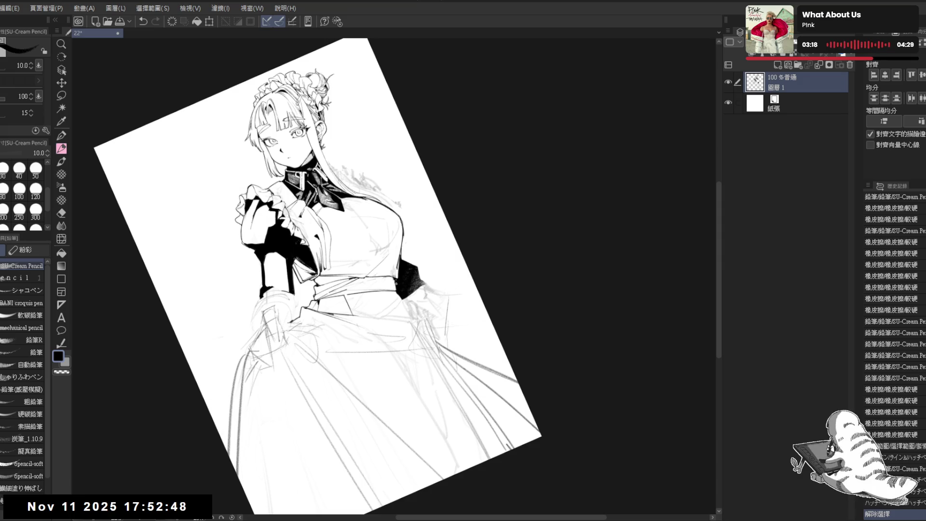
pyautogui.press('e')
pyautogui.press('[')
pyautogui.press('p')
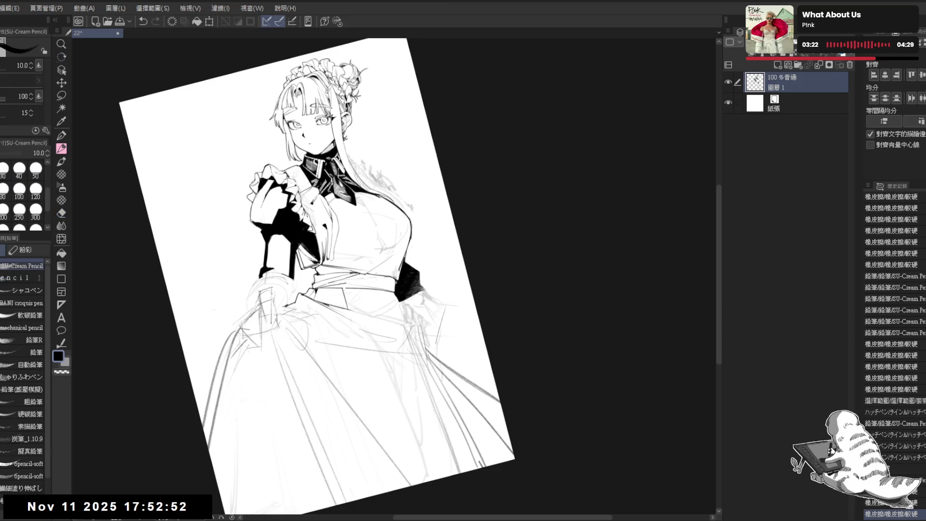
pyautogui.moveTo(403, 284); pyautogui.dragTo(410, 292)
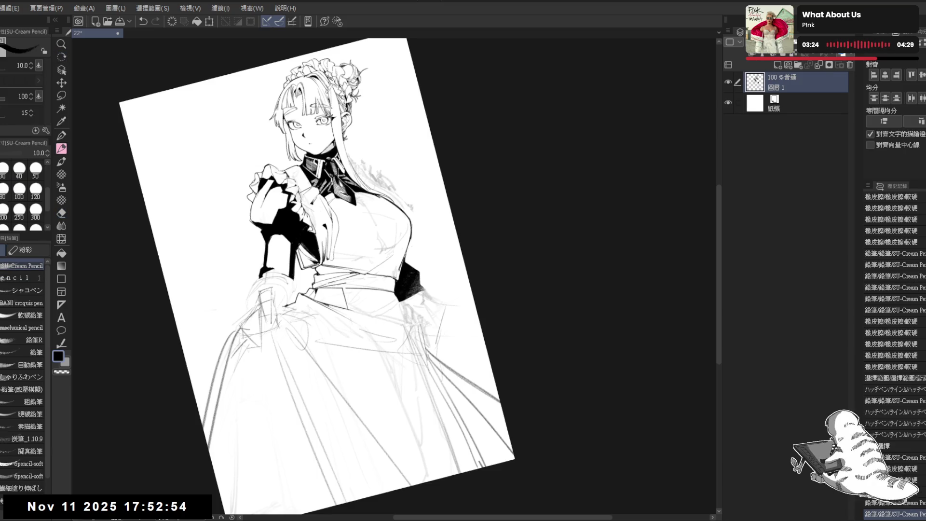
pyautogui.hotkey('ctrl', 'shift', 'r')
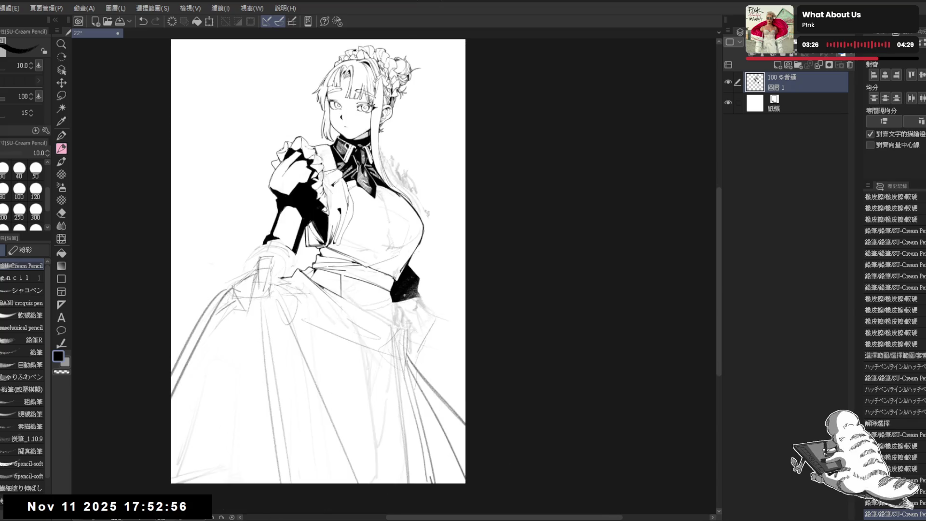
pyautogui.moveTo(434, 499); pyautogui.dragTo(434, 477)
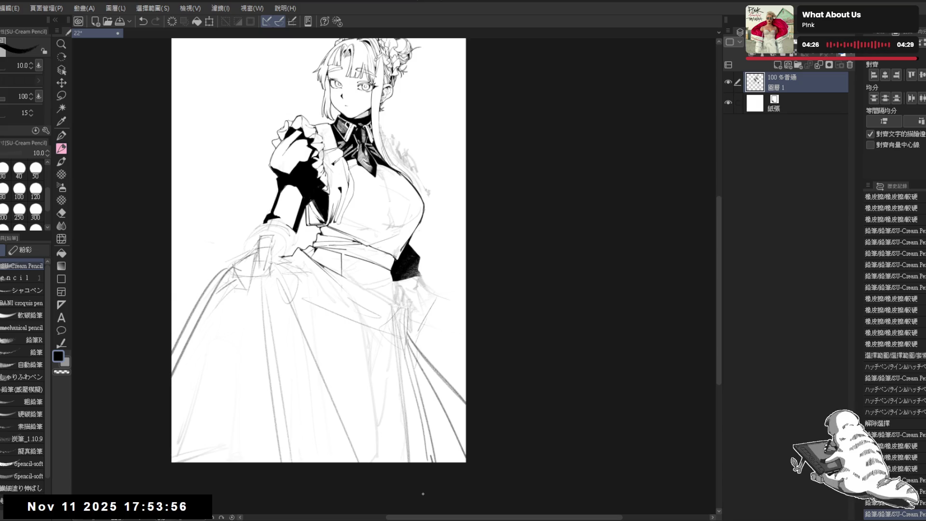
pyautogui.press('r')
pyautogui.moveTo(459, 184); pyautogui.dragTo(452, 171)
# Erase a small stray mark and draw a short line at the shoulder.
pyautogui.hotkey('ctrl', '@')
pyautogui.scroll(2, 437, 184)
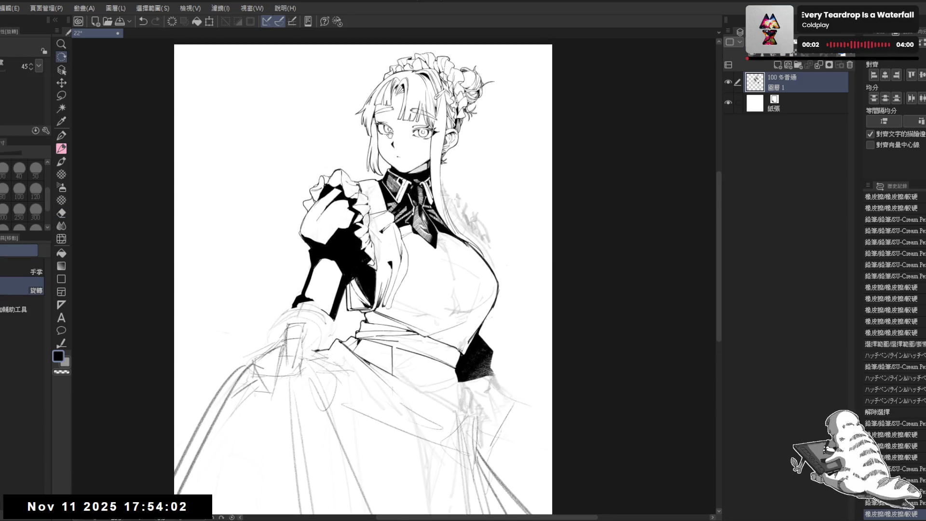
pyautogui.press('e')
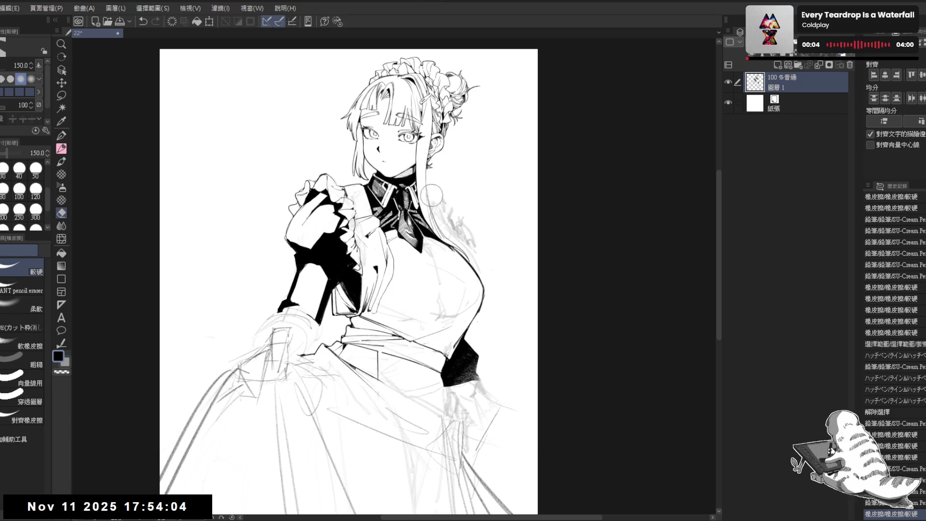
pyautogui.click(432, 193)
pyautogui.press('p')
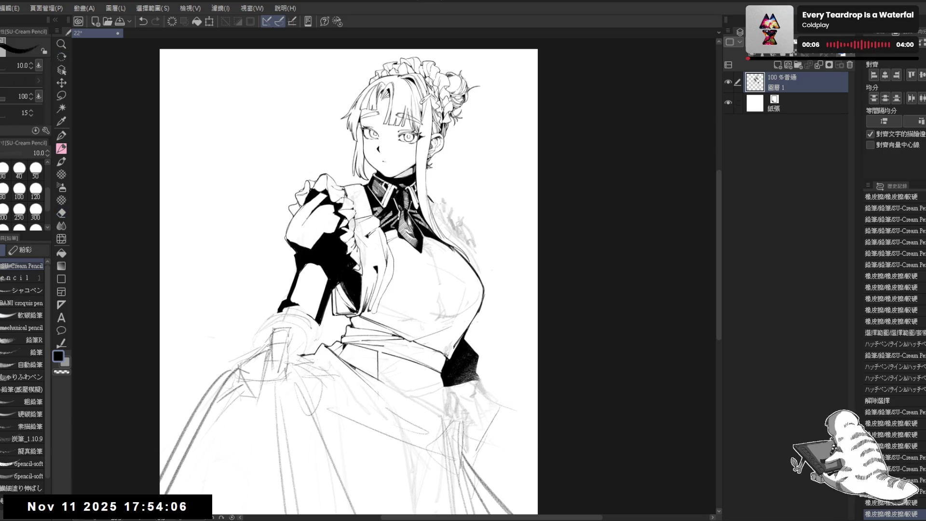
pyautogui.moveTo(431, 200); pyautogui.dragTo(430, 209)
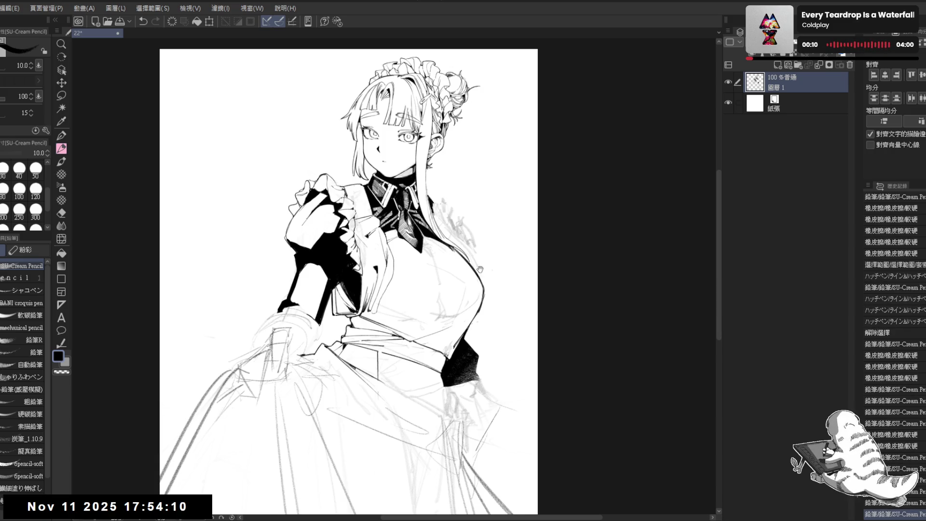
# Erase another small stray pencil mark beside the shoulder.
pyautogui.moveTo(481, 275); pyautogui.dragTo(461, 270)
pyautogui.press('e')
pyautogui.moveTo(416, 200); pyautogui.dragTo(416, 204)
pyautogui.press('p')
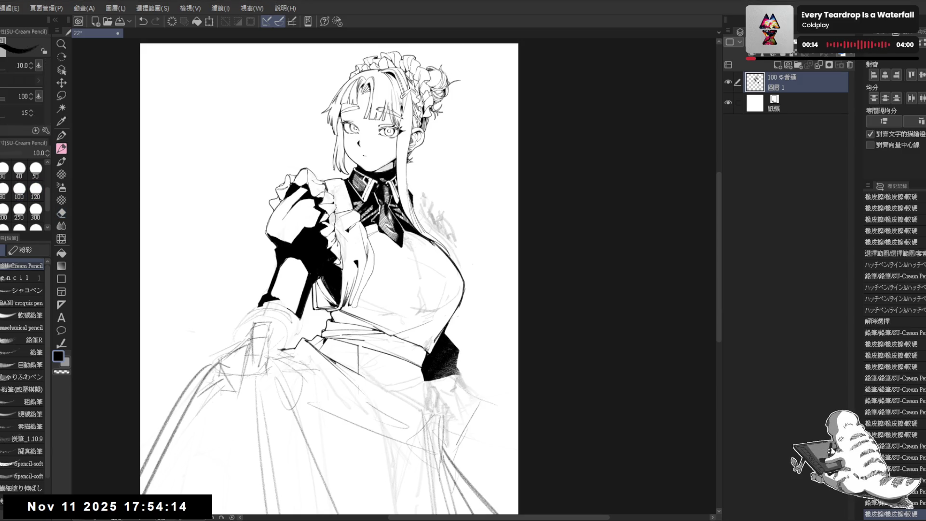
pyautogui.moveTo(414, 193)
pyautogui.mouseDown()
pyautogui.moveTo(399, 190)
pyautogui.moveTo(417, 205)
pyautogui.mouseUp()
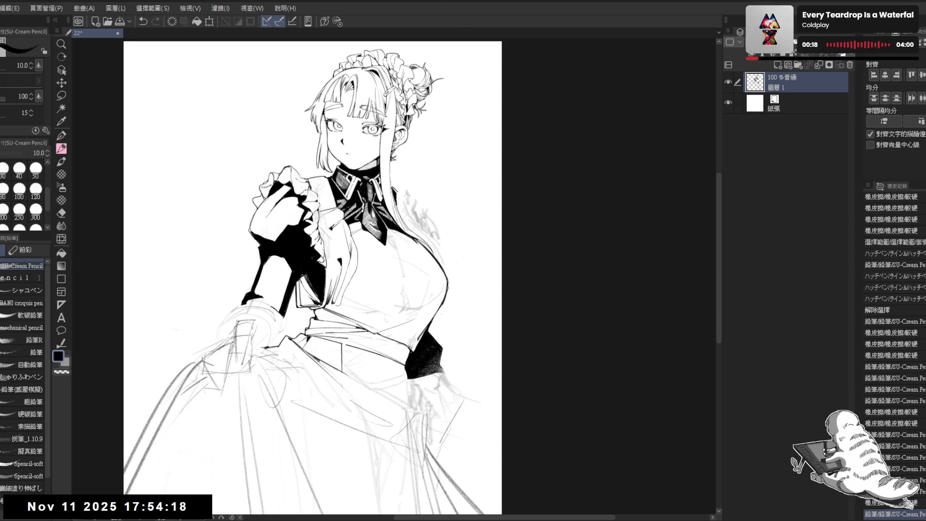
pyautogui.hotkey('ctrl', 'z')
pyautogui.hotkey('ctrl', 'y')
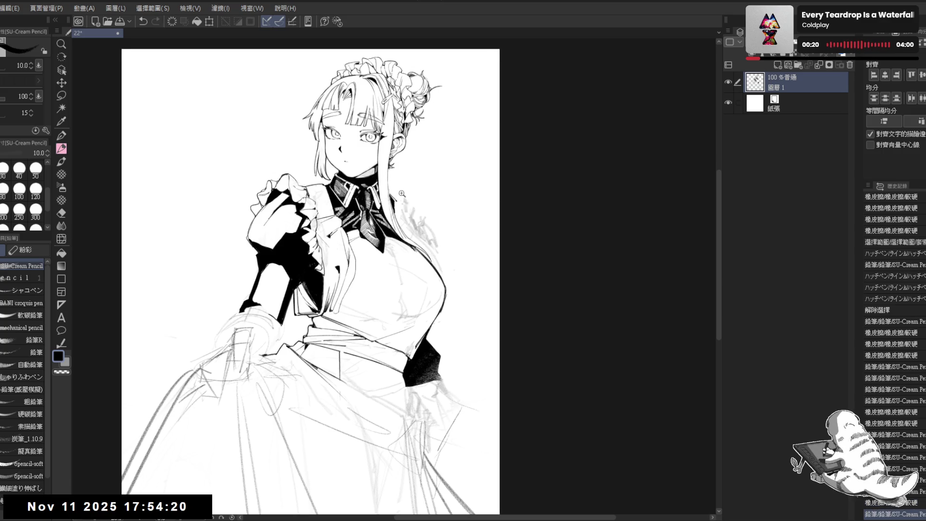
# Erase old marks along the shoulder and draw a new shoulder line with a small stroke.
pyautogui.scroll(2, 403, 206)
pyautogui.press('e')
pyautogui.moveTo(403, 206)
pyautogui.mouseDown()
pyautogui.moveTo(405, 224)
pyautogui.moveTo(404, 213)
pyautogui.mouseUp()
pyautogui.press('p')
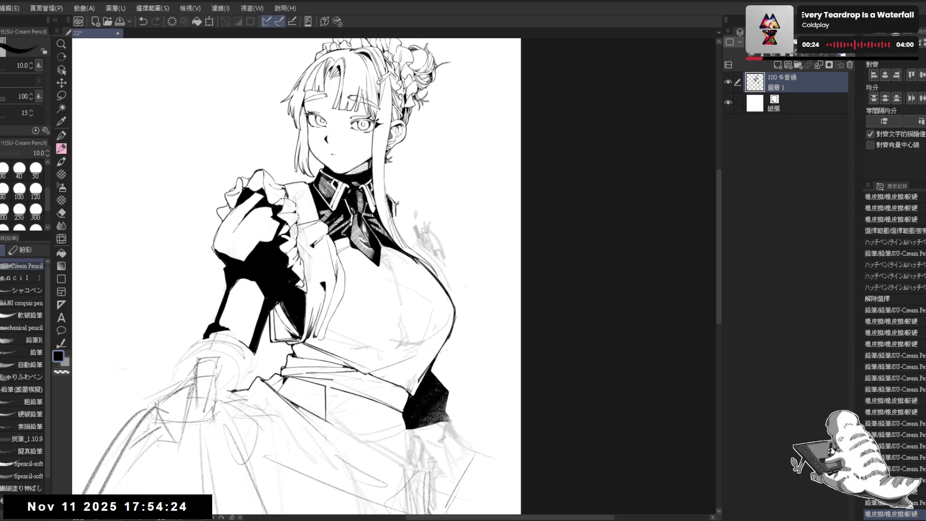
pyautogui.moveTo(397, 204); pyautogui.dragTo(416, 212)
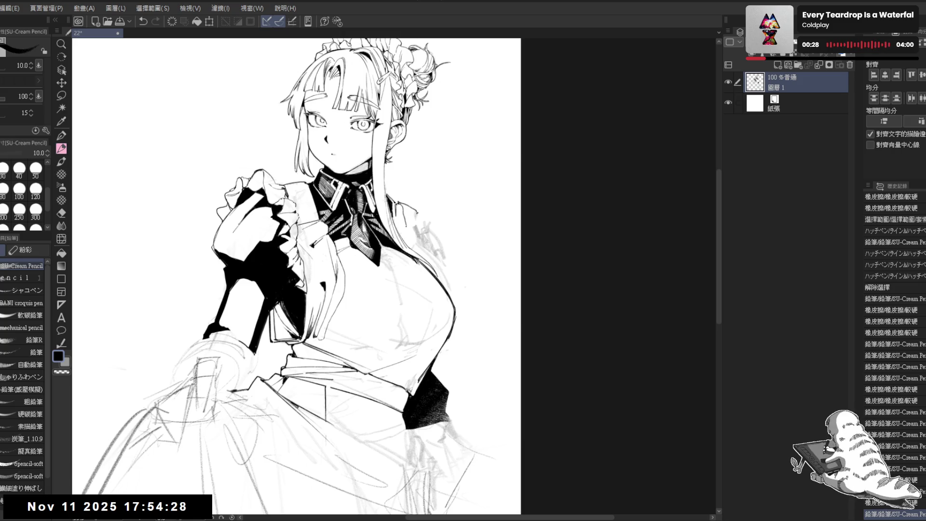
pyautogui.moveTo(401, 193); pyautogui.dragTo(410, 203)
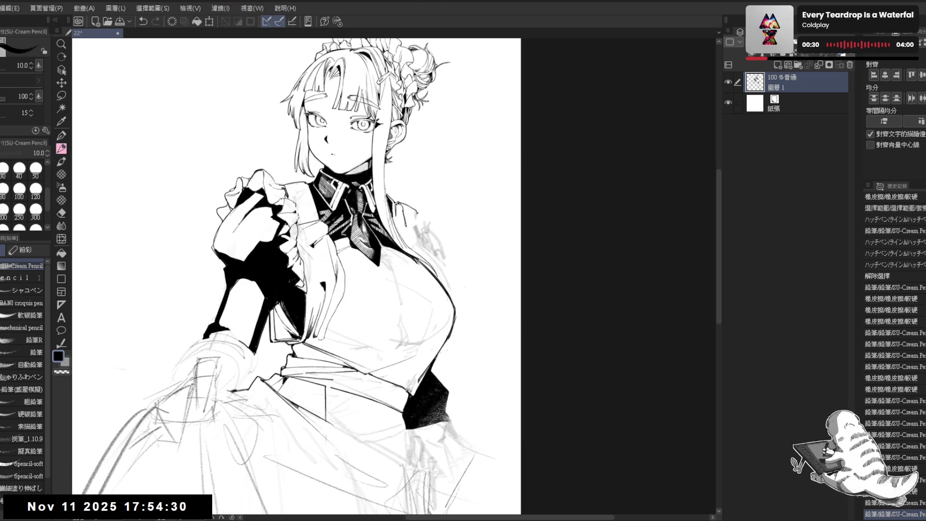
pyautogui.press('e')
pyautogui.press('p')
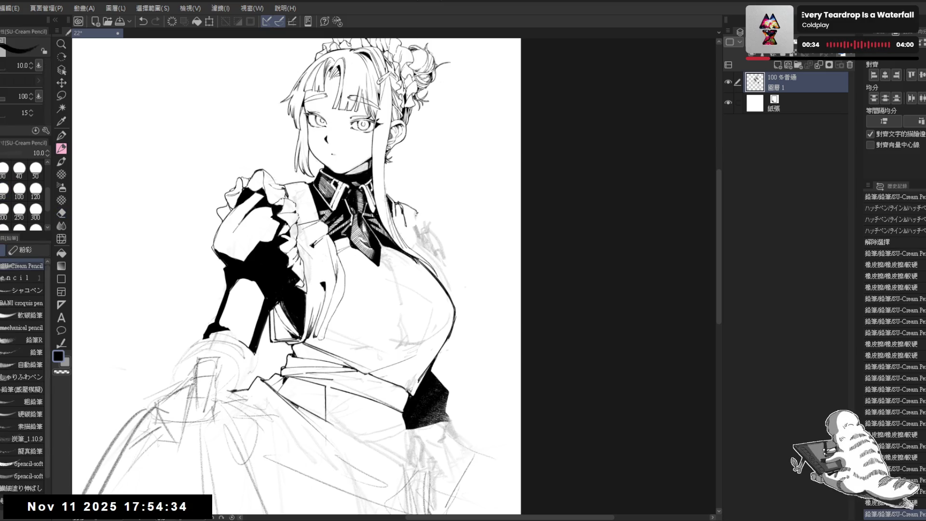
pyautogui.press('e')
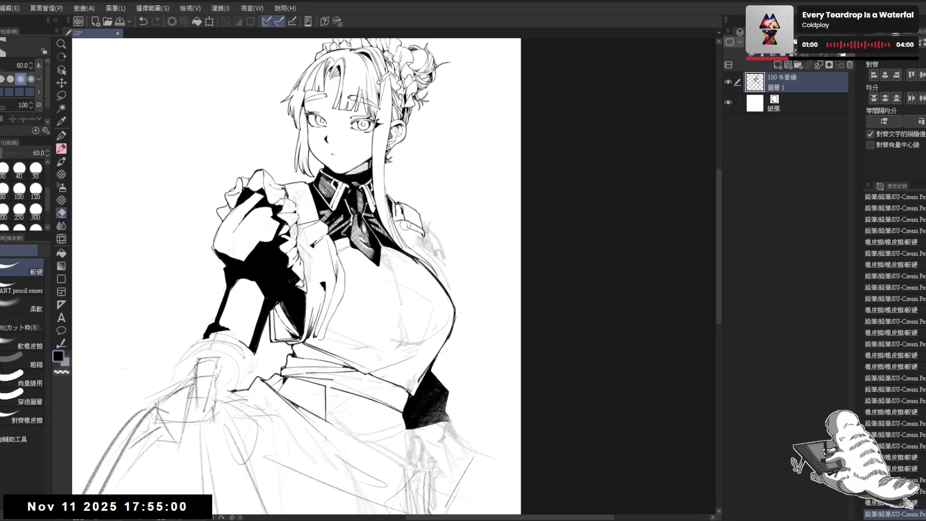
# Erase lines near the shoulder on the rotated canvas, undoing unwanted pencil strokes.
pyautogui.moveTo(375, 332); pyautogui.dragTo(347, 287)
pyautogui.press('e')
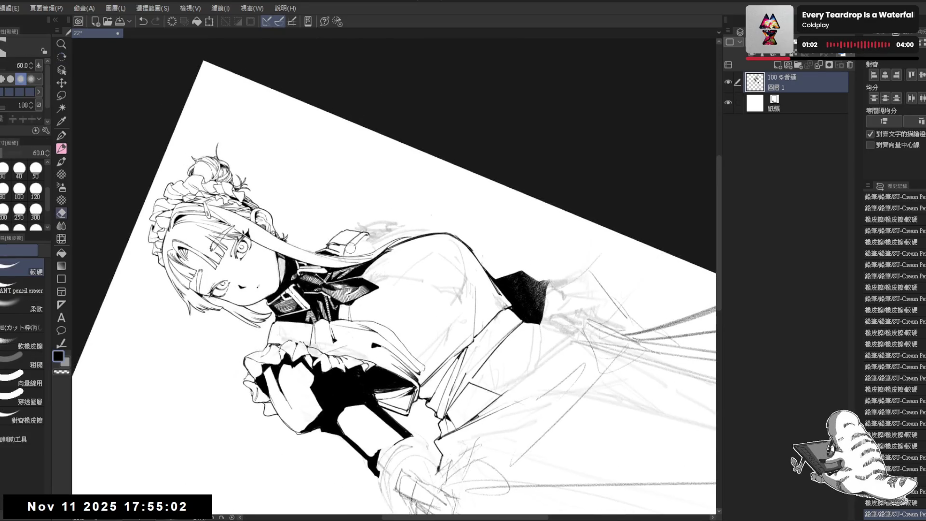
pyautogui.moveTo(344, 256); pyautogui.dragTo(343, 248)
pyautogui.press('p')
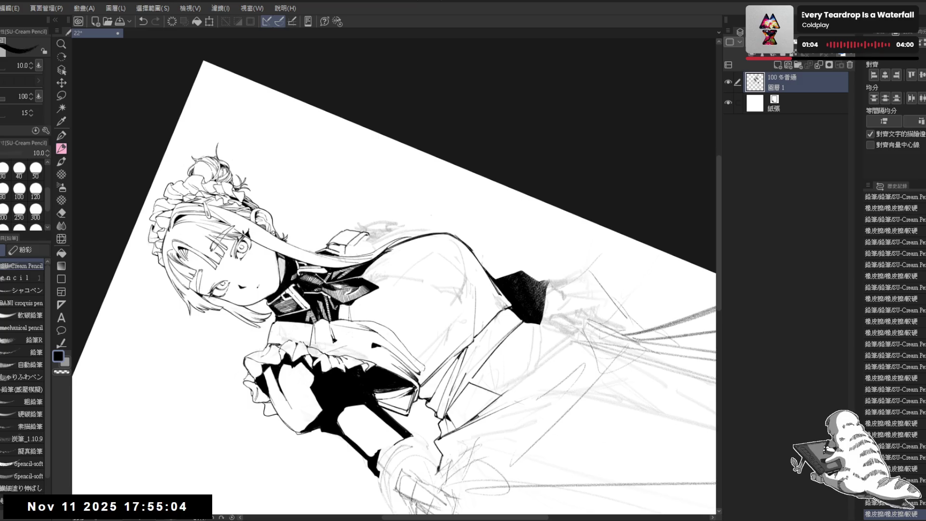
pyautogui.moveTo(386, 270)
pyautogui.mouseDown()
pyautogui.moveTo(347, 217)
pyautogui.moveTo(392, 217)
pyautogui.moveTo(401, 219)
pyautogui.moveTo(391, 217)
pyautogui.moveTo(395, 228)
pyautogui.mouseUp()
pyautogui.press('e')
pyautogui.press('p')
pyautogui.hotkey('ctrl', 'z')
pyautogui.press('e')
pyautogui.press('p')
pyautogui.press('e')
pyautogui.press('p')
pyautogui.hotkey('ctrl', 'z')
pyautogui.hotkey('ctrl', 'z')
# Check the drawing mirrored, restore it, and draw a short line at the right shoulder.
pyautogui.press('r')
pyautogui.press('h')
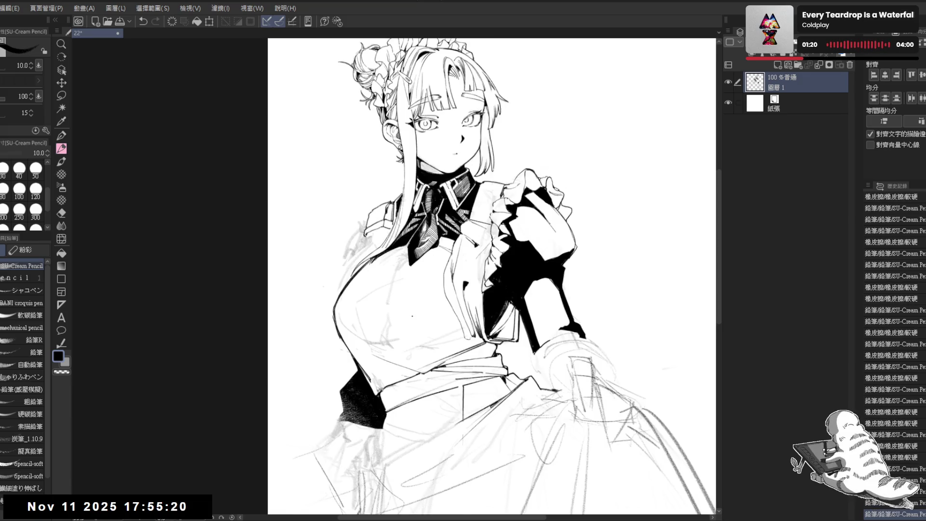
pyautogui.press('h')
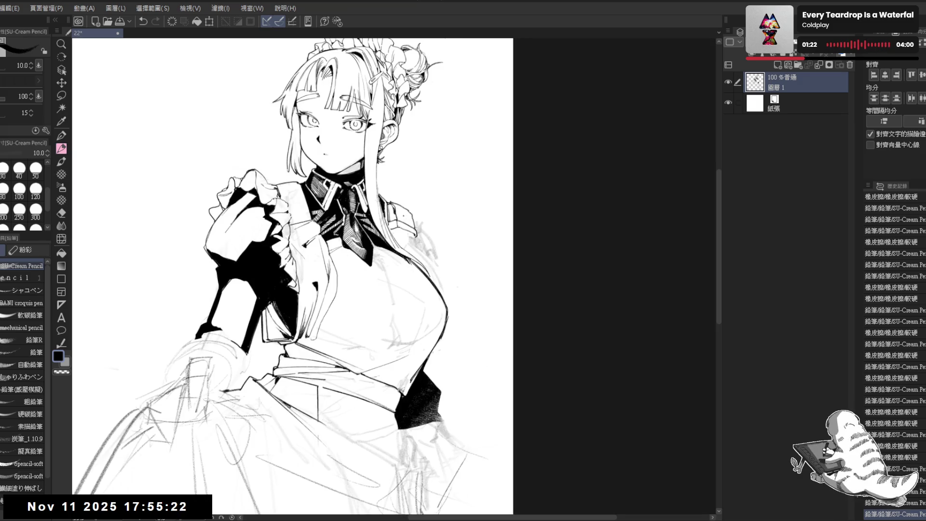
pyautogui.press('e')
pyautogui.press('p')
pyautogui.press('e')
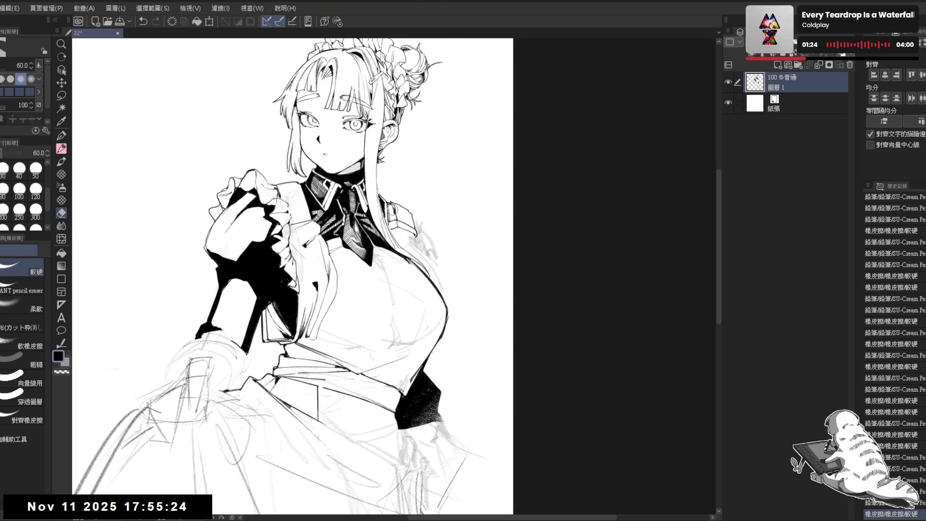
pyautogui.press('p')
pyautogui.moveTo(392, 203); pyautogui.dragTo(398, 214)
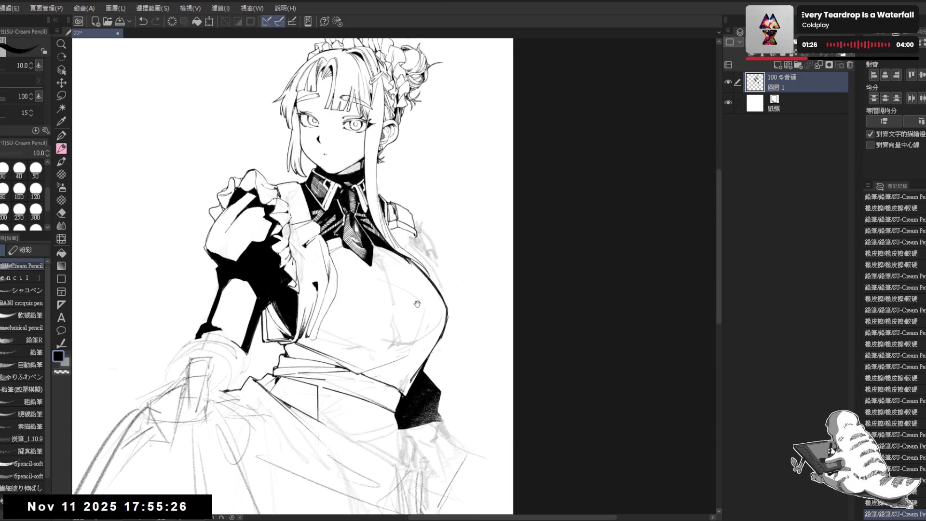
# Zoom out to review the inked bodice and shoulder.
pyautogui.hotkey('ctrl', '-')
pyautogui.hotkey('ctrl', '-')
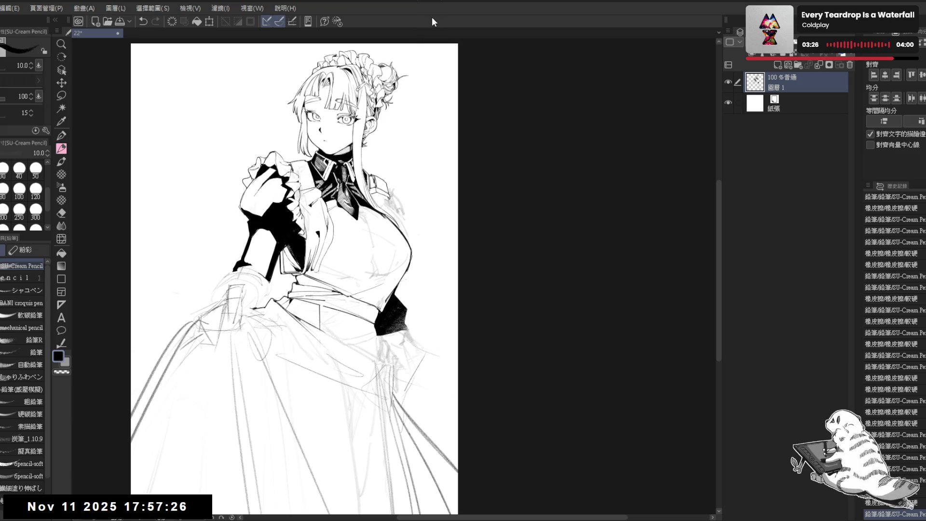
# Erase small bits of the shoulder strap line and add a small pencil mark there.
pyautogui.scroll(2, 380, 193)
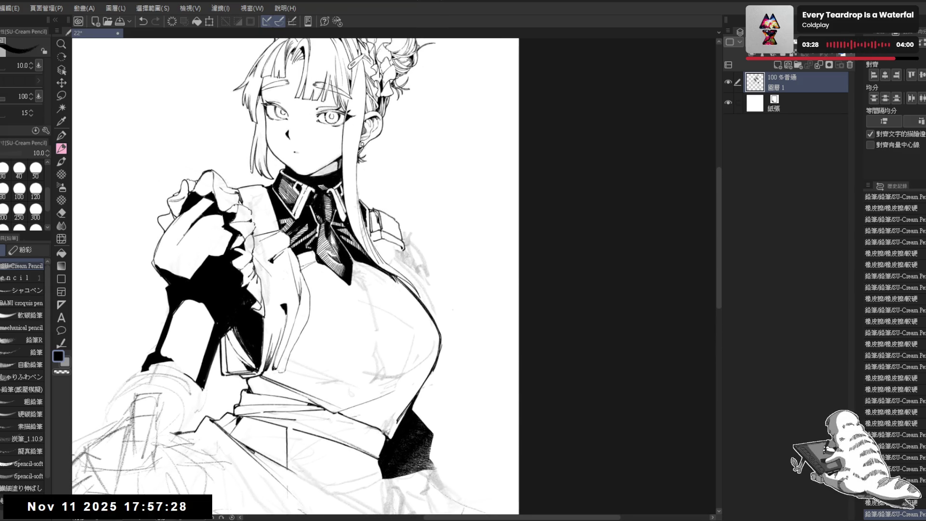
pyautogui.press('e')
pyautogui.moveTo(374, 216); pyautogui.dragTo(376, 223)
pyautogui.click(376, 220)
pyautogui.press('p')
pyautogui.click(374, 215)
pyautogui.hotkey('ctrl', 'z')
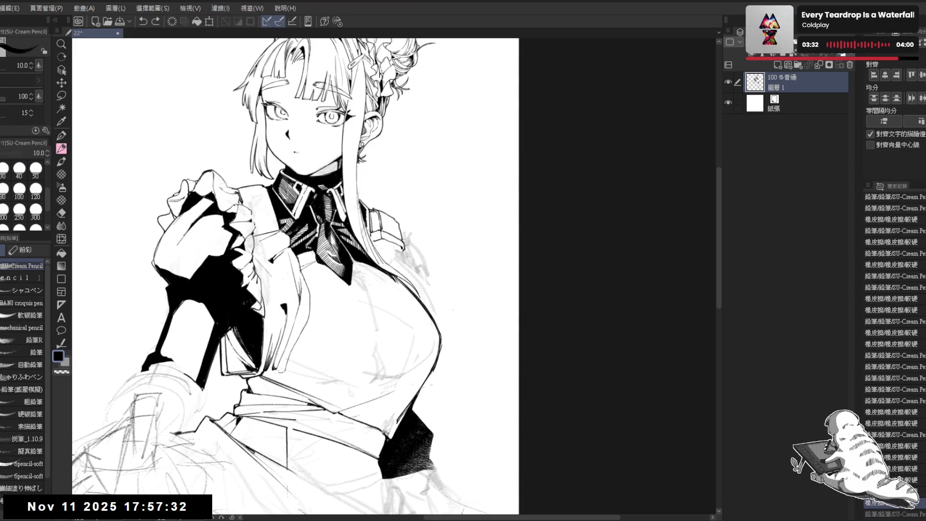
pyautogui.hotkey('ctrl', 'y')
# Shrink the eraser to 25 and alternate tiny erasures and ink touch-ups along the strap.
pyautogui.press('e')
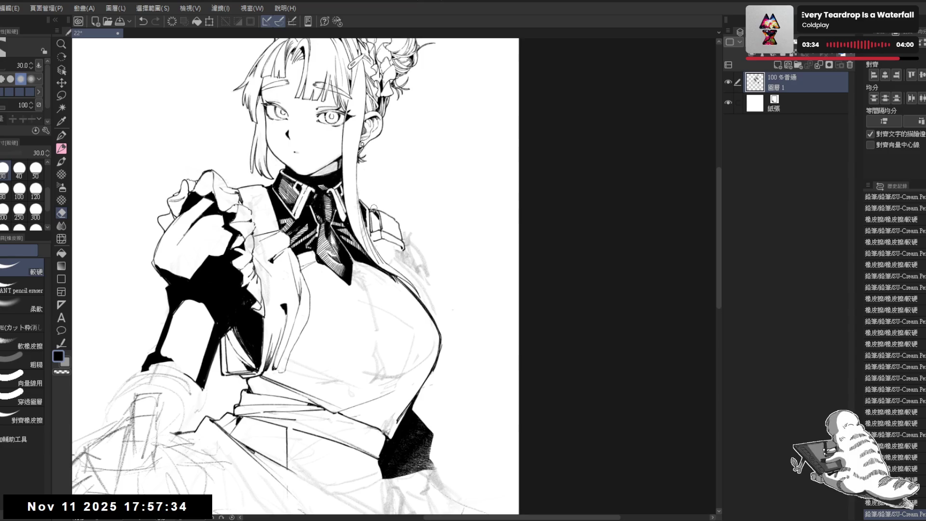
pyautogui.click(374, 208)
pyautogui.press('[')
pyautogui.click(382, 220)
pyautogui.press('p')
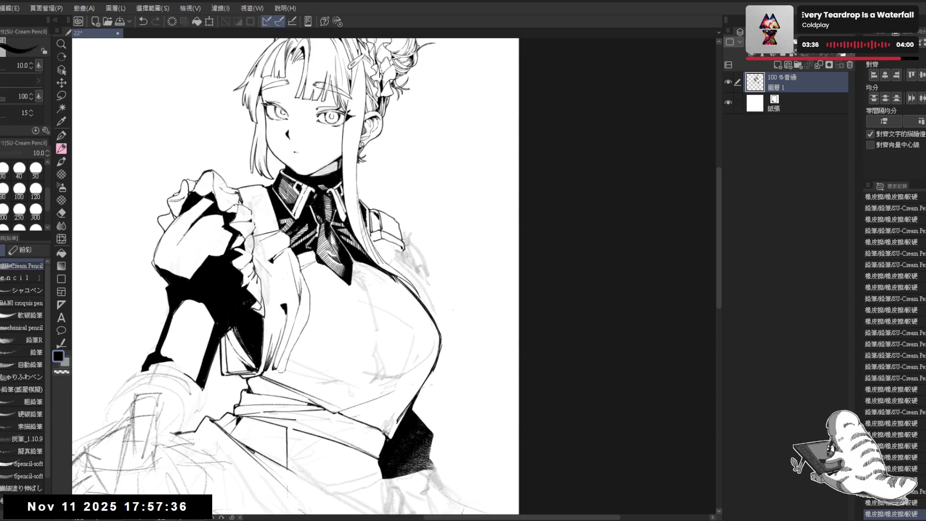
pyautogui.click(381, 221)
pyautogui.press('e')
pyautogui.click(381, 222)
pyautogui.click(382, 222)
pyautogui.press('p')
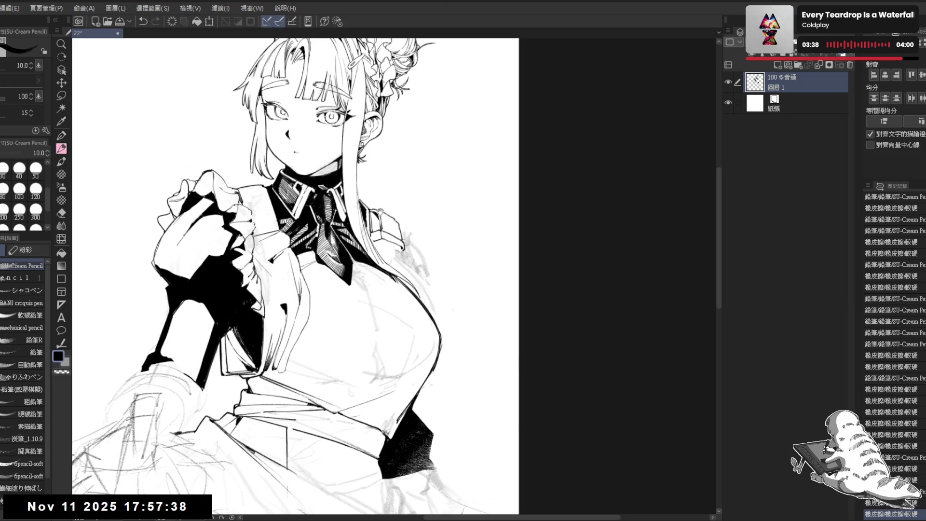
pyautogui.click(381, 220)
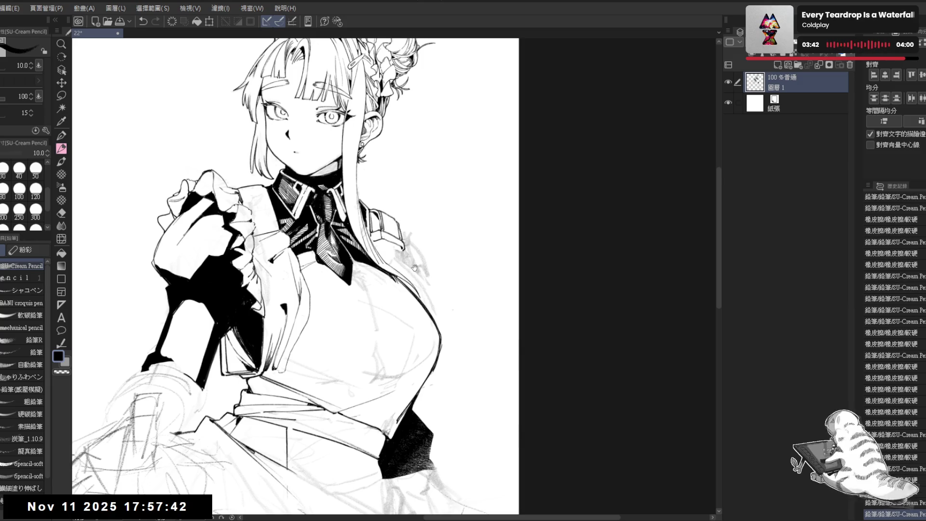
# Check the whole figure, then erase stray lines near the shoulder with a size-40 eraser.
pyautogui.hotkey('ctrl', '-')
pyautogui.hotkey('ctrl', '-')
pyautogui.hotkey('ctrl', '-')
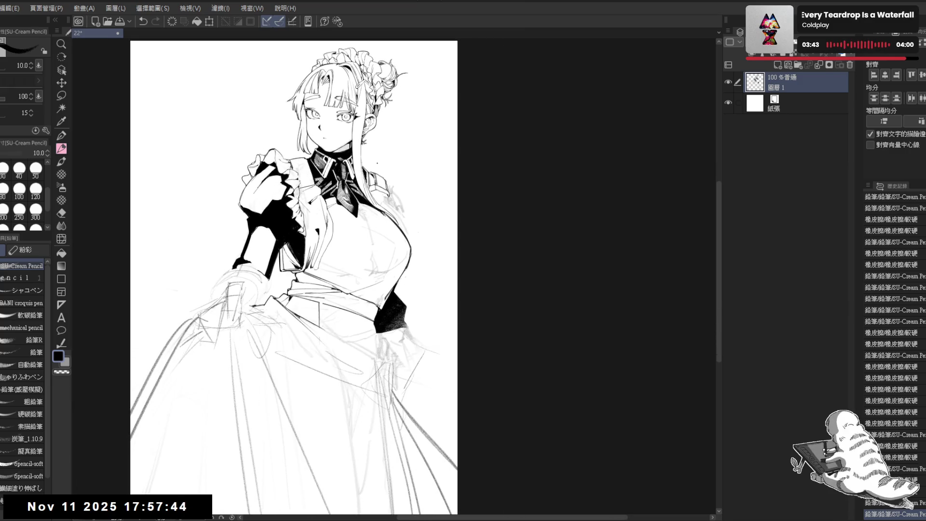
pyautogui.hotkey('ctrl', '+')
pyautogui.hotkey('ctrl', '+')
pyautogui.hotkey('ctrl', '+')
pyautogui.press('e')
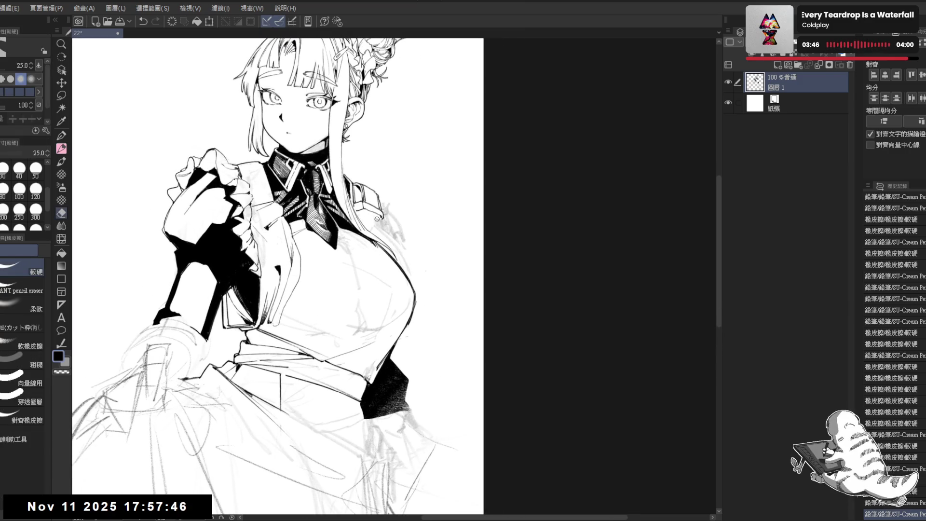
pyautogui.click(376, 218)
pyautogui.press(']')
pyautogui.press(']')
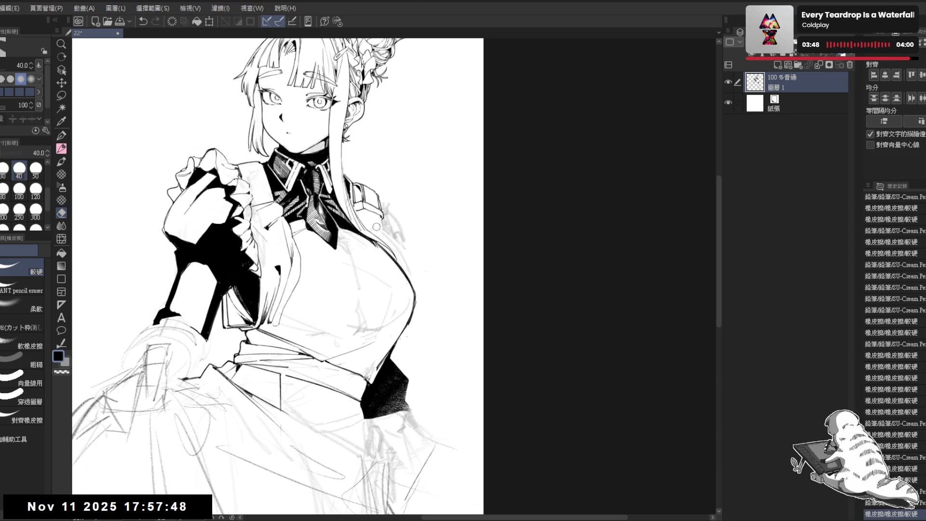
pyautogui.moveTo(374, 229); pyautogui.dragTo(358, 212)
pyautogui.press('p')
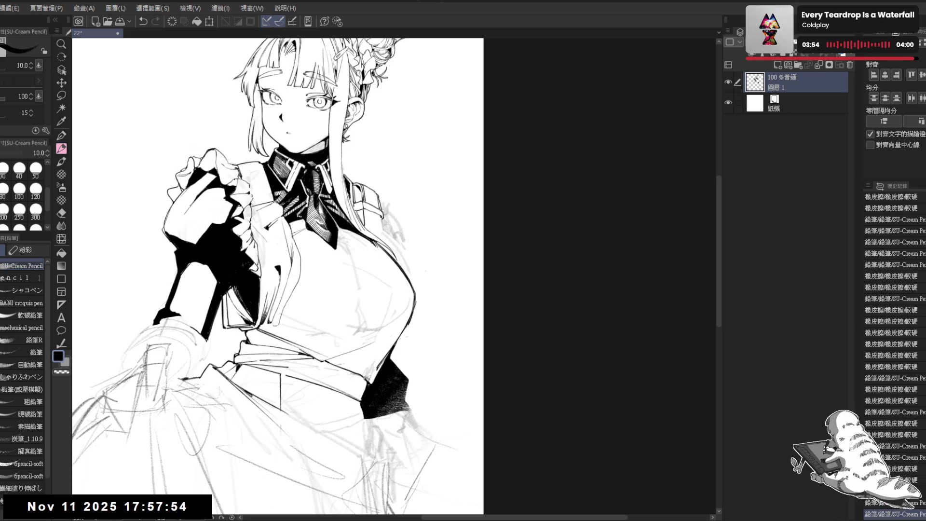
# Mirror the view to check, erase a small area near the shoulder, and undo the last stroke.
pyautogui.press('h')
pyautogui.press('h')
pyautogui.press('e')
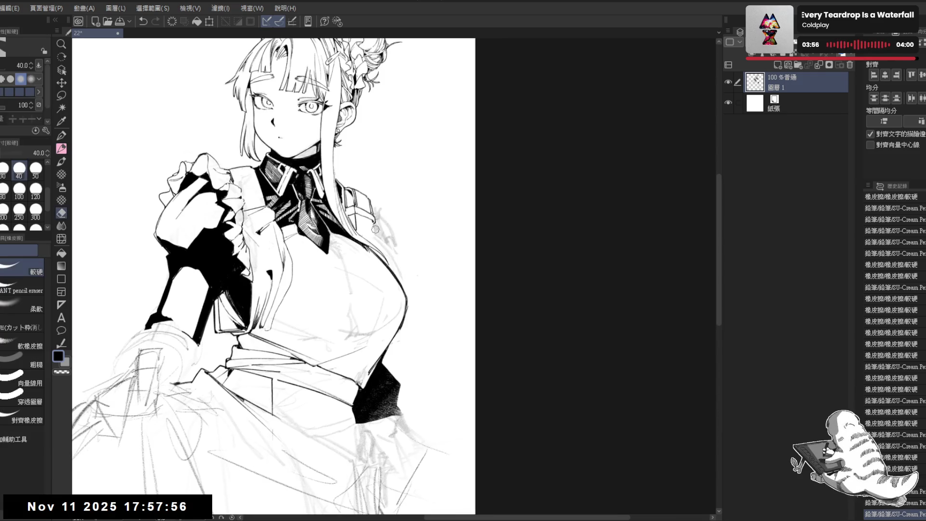
pyautogui.moveTo(372, 226); pyautogui.dragTo(366, 227)
pyautogui.press('p')
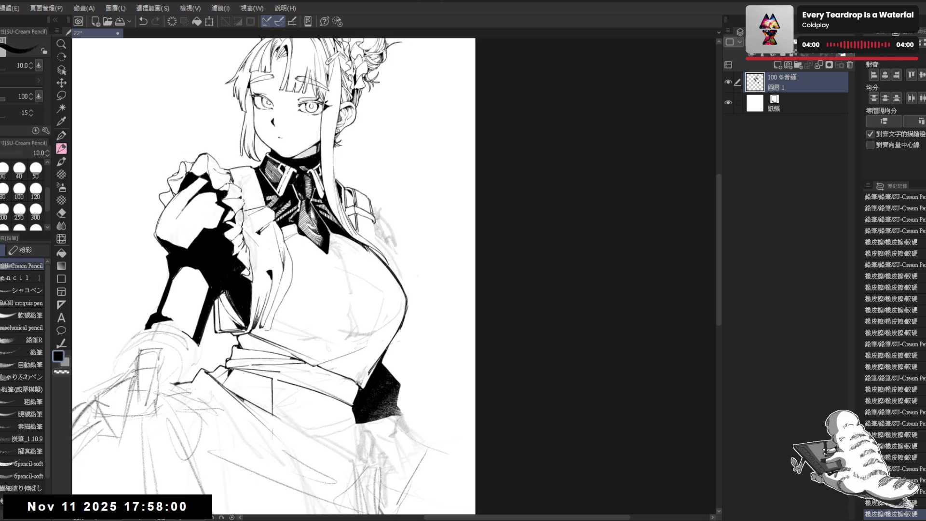
pyautogui.hotkey('ctrl', 'z')
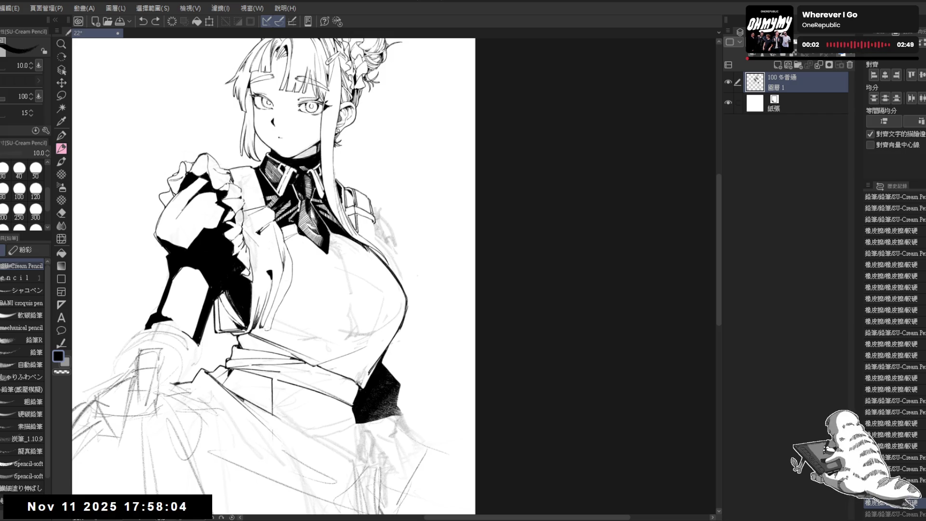
# Erase marks beside the hair strand, undo the short hair stroke, then mirror and rotate the view about 45°.
pyautogui.press('e')
pyautogui.moveTo(369, 226); pyautogui.dragTo(377, 221)
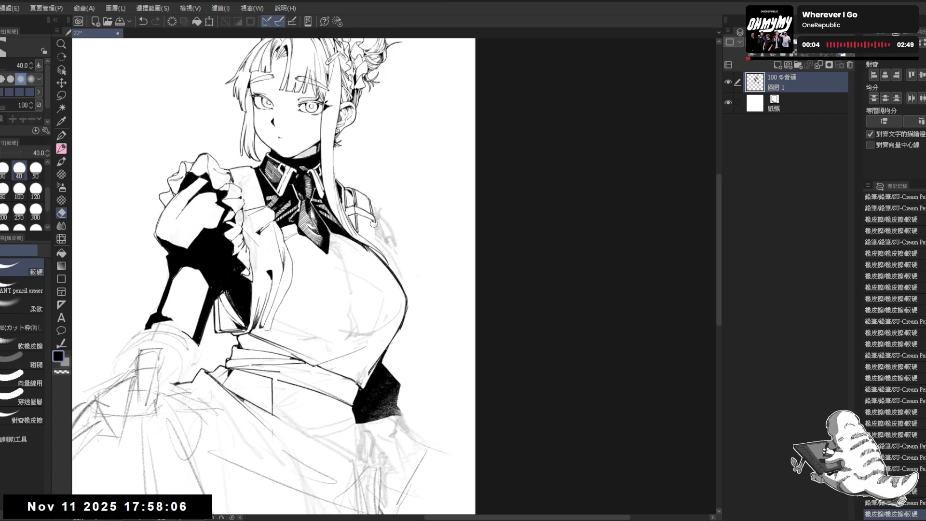
pyautogui.press('p')
pyautogui.press('e')
pyautogui.moveTo(372, 224); pyautogui.dragTo(377, 240)
pyautogui.press('p')
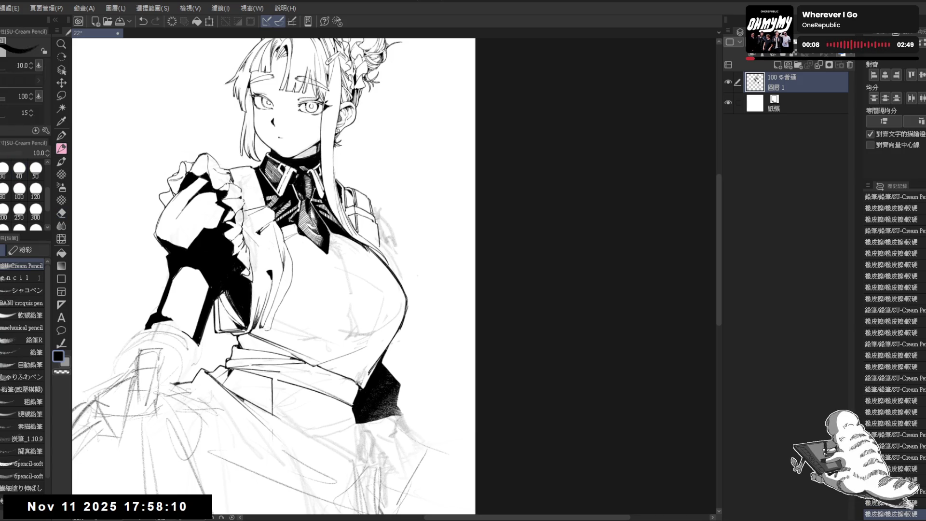
pyautogui.hotkey('ctrl', 'z')
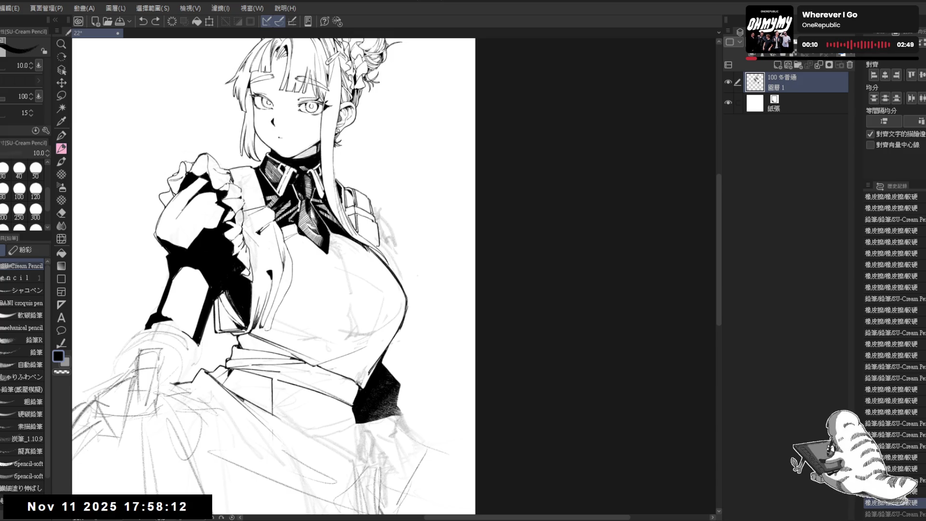
pyautogui.press('h')
pyautogui.moveTo(386, 290); pyautogui.dragTo(482, 203)
# Flip and tilt the view to try a pencil stroke, then reset the rotation upright.
pyautogui.press('p')
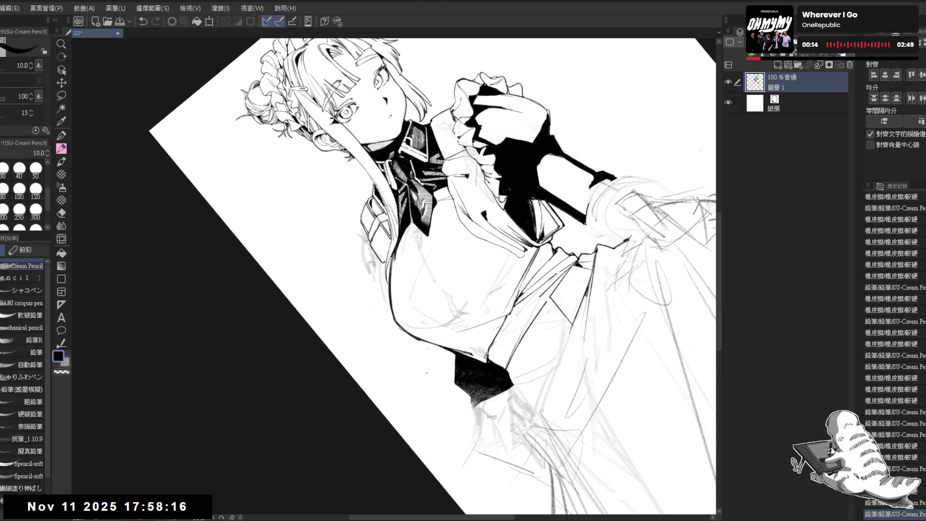
pyautogui.hotkey('ctrl', '@')
pyautogui.press('h')
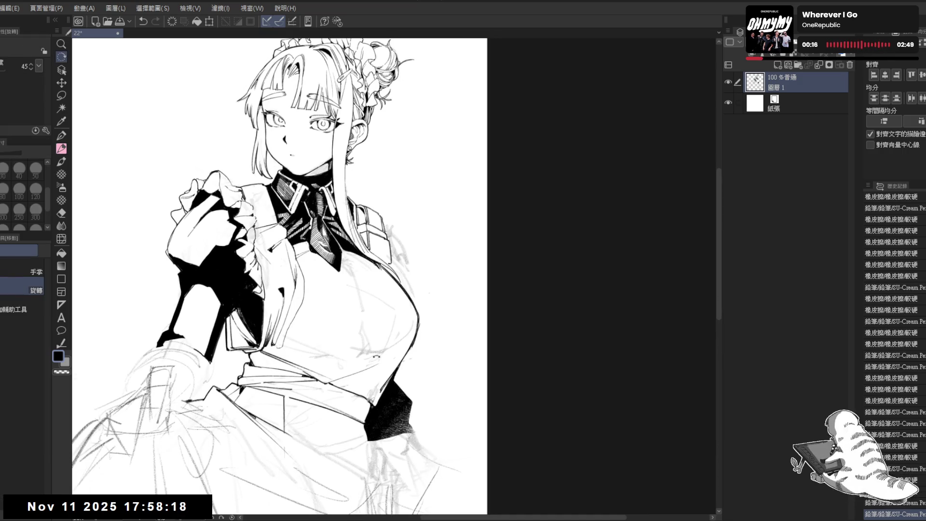
pyautogui.moveTo(395, 272); pyautogui.dragTo(444, 274)
pyautogui.click(381, 289)
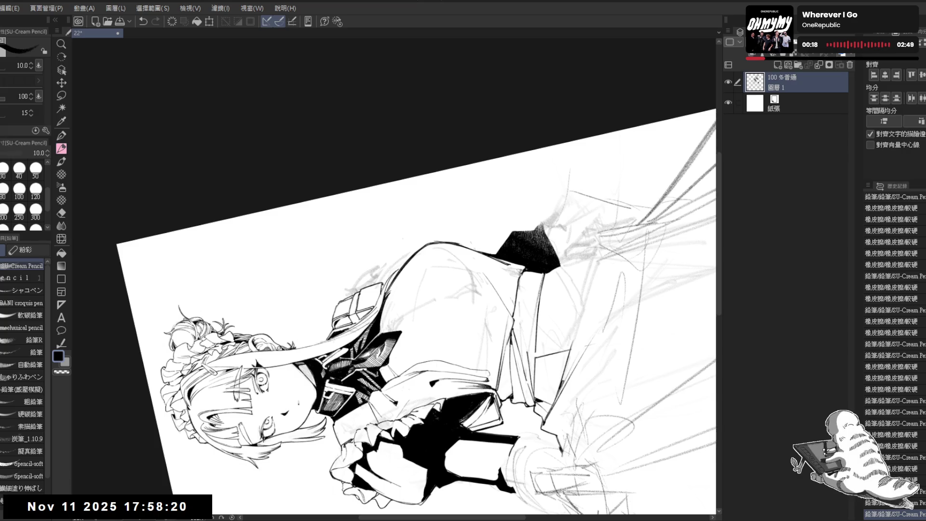
pyautogui.hotkey('ctrl', 'z')
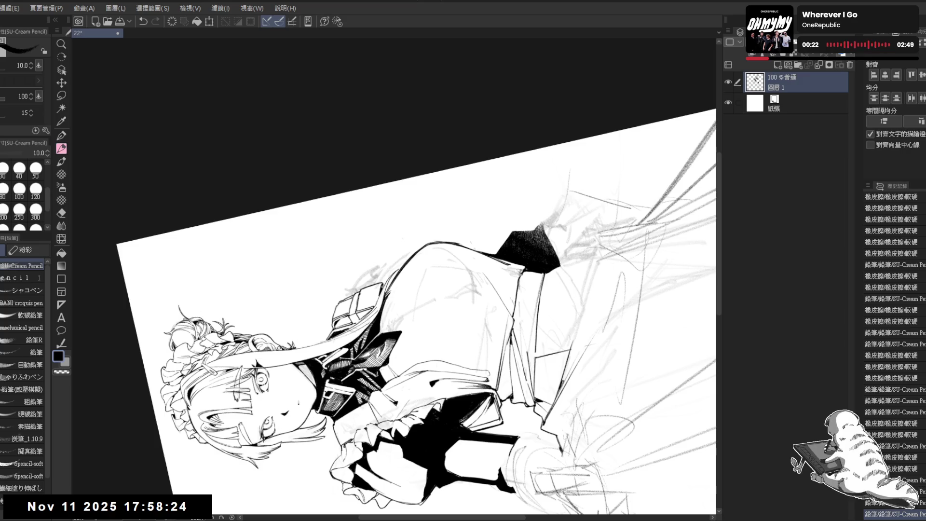
pyautogui.hotkey('ctrl', '@')
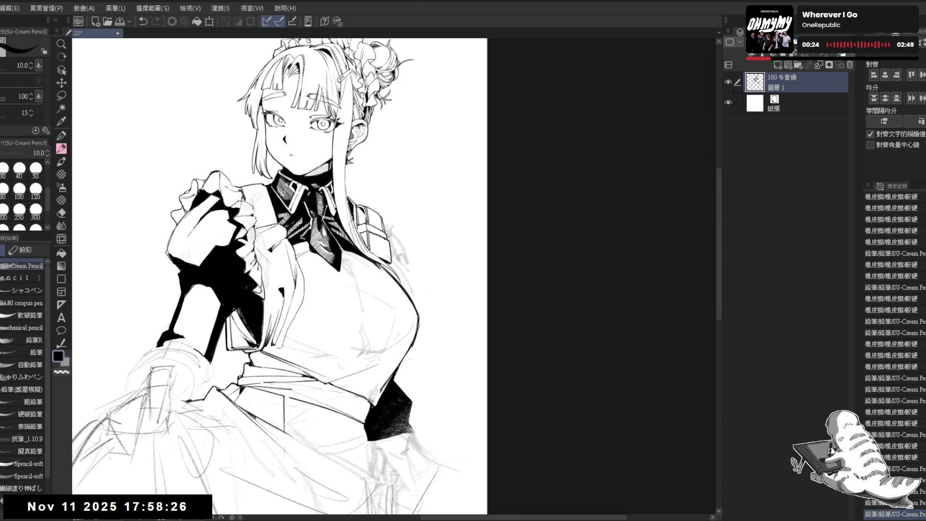
pyautogui.hotkey('ctrl', 'y')
# Erase the stray shoulder mark and draw a short vertical ink line at the shoulder.
pyautogui.click(373, 240)
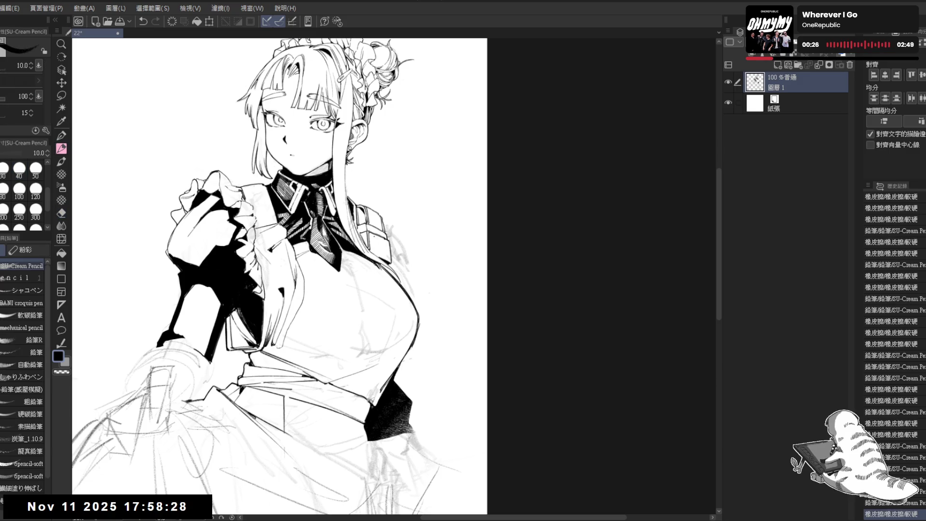
pyautogui.click(373, 240)
pyautogui.click(374, 241)
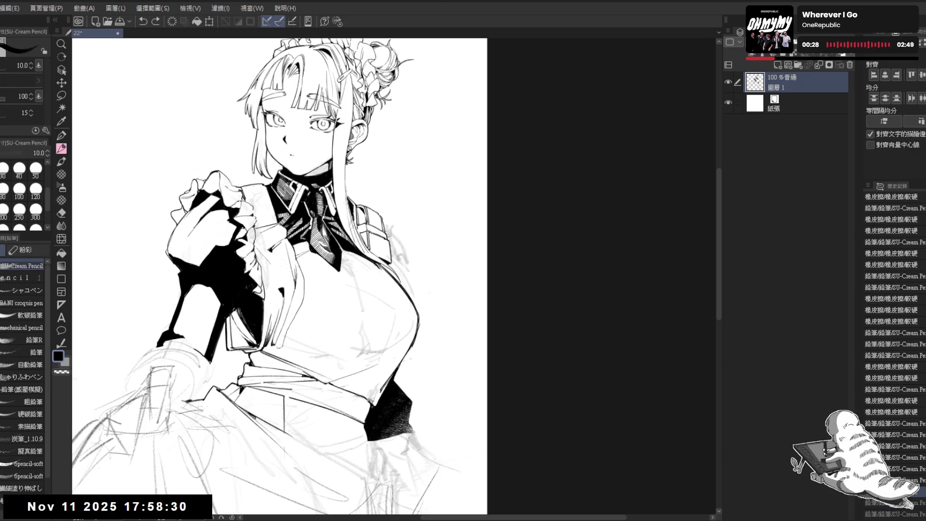
pyautogui.click(374, 240)
pyautogui.moveTo(387, 239)
pyautogui.mouseDown()
pyautogui.moveTo(389, 248)
pyautogui.moveTo(370, 228)
pyautogui.mouseUp()
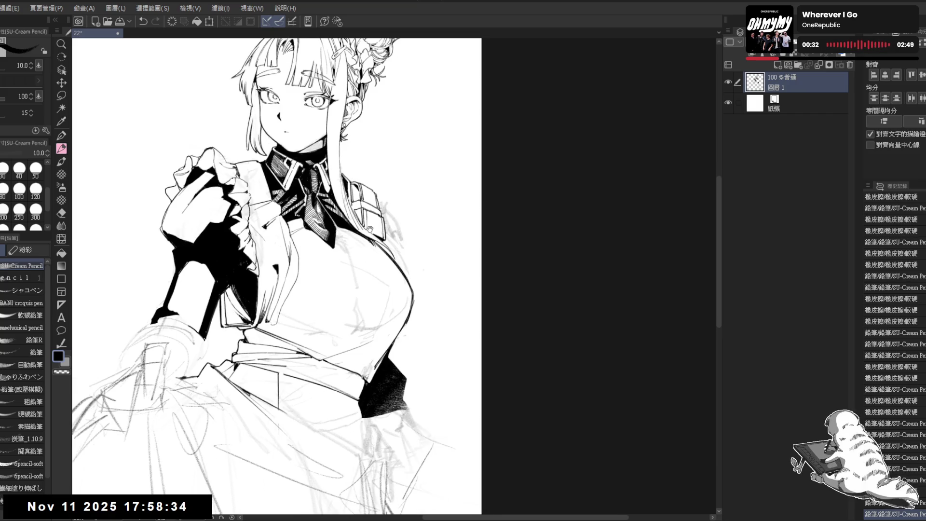
pyautogui.scroll(-2, 277, 280)
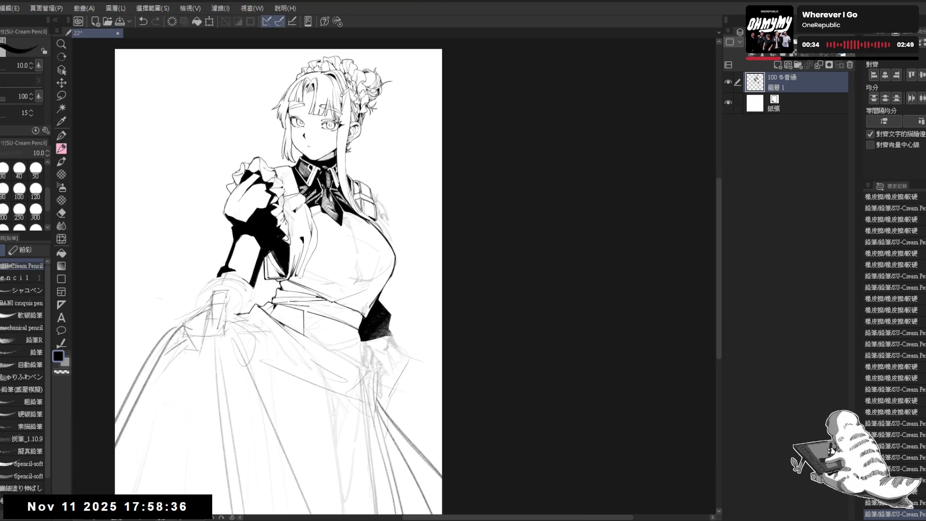
# Save the drawing and erase leftover chest sketch lines with a size-100 eraser.
pyautogui.moveTo(422, 201); pyautogui.dragTo(443, 208)
pyautogui.hotkey('ctrl', 's')
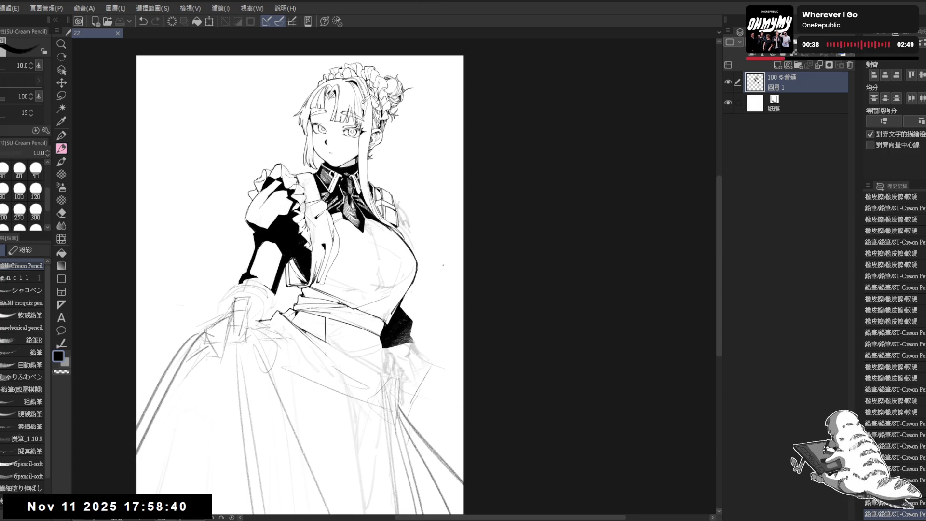
pyautogui.moveTo(443, 265); pyautogui.dragTo(440, 256)
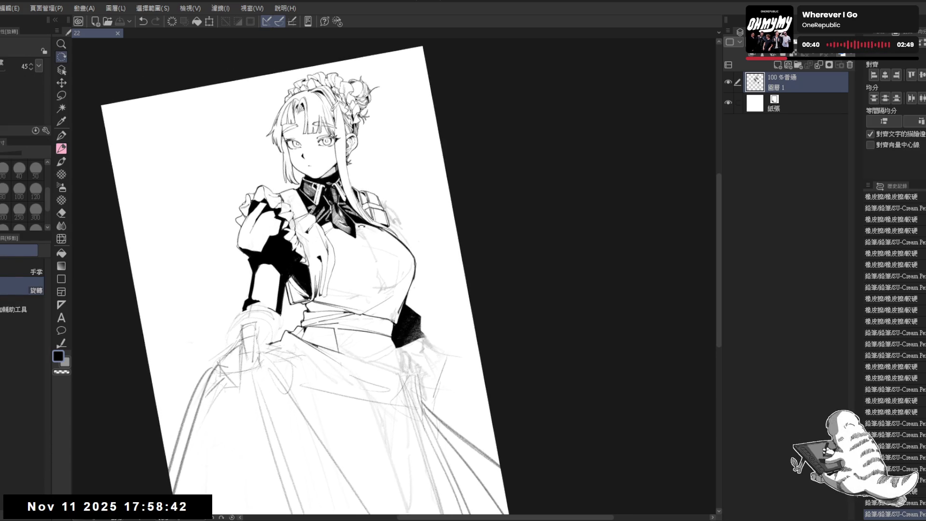
pyautogui.press('e')
pyautogui.press(']')
pyautogui.moveTo(332, 258)
pyautogui.mouseDown()
pyautogui.moveTo(328, 287)
pyautogui.moveTo(334, 259)
pyautogui.moveTo(338, 286)
pyautogui.mouseUp()
pyautogui.press('p')
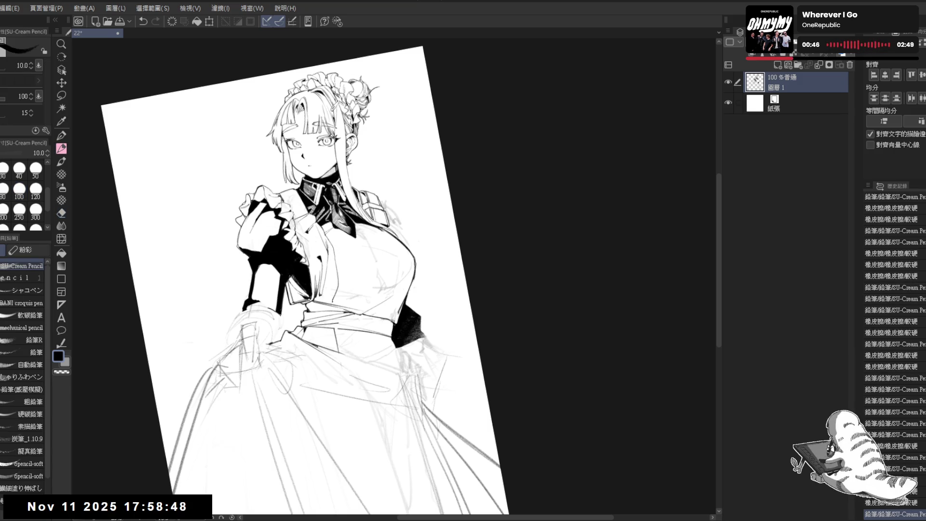
# Rotate and mirror the view to check, then erase remaining sketch marks around the chest and waist.
pyautogui.press('r')
pyautogui.moveTo(270, 366); pyautogui.dragTo(213, 389)
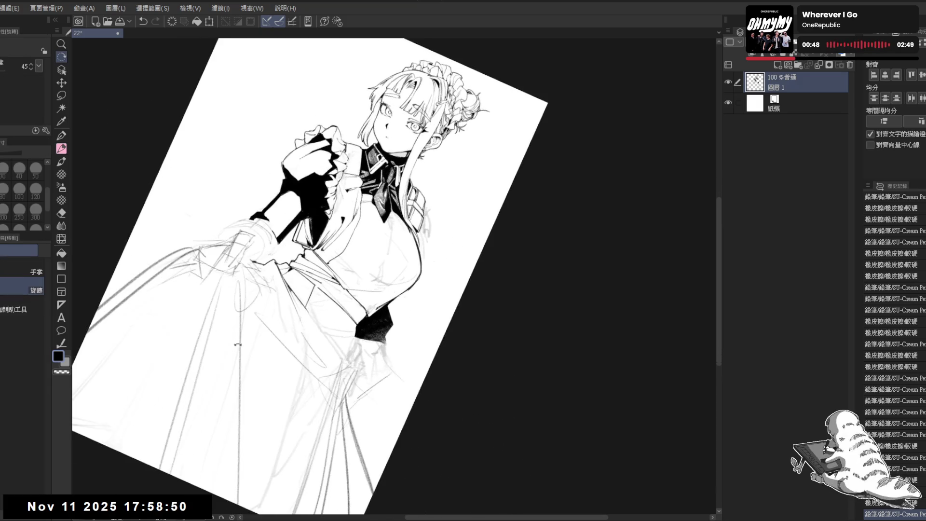
pyautogui.moveTo(241, 343); pyautogui.dragTo(363, 426)
pyautogui.press('p')
pyautogui.press('h')
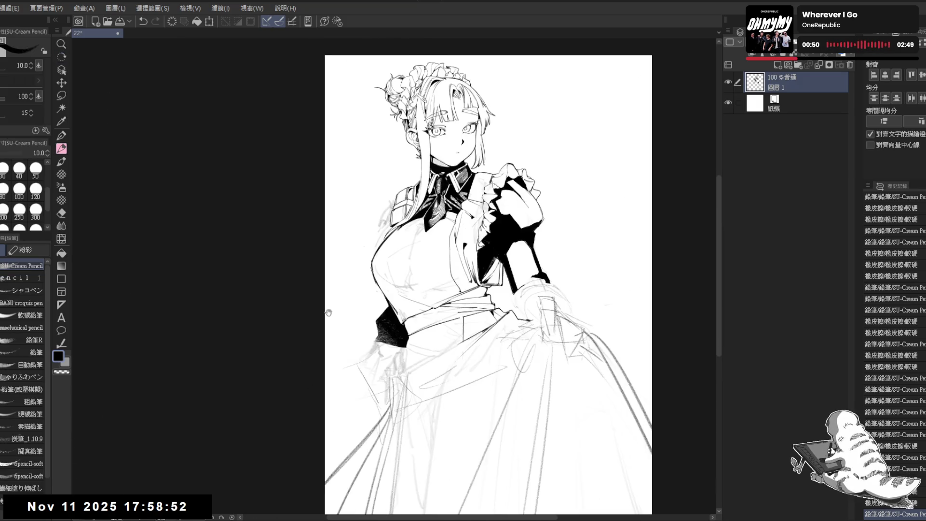
pyautogui.moveTo(393, 324); pyautogui.dragTo(364, 338)
pyautogui.press('h')
pyautogui.scroll(2, 400, 317)
pyautogui.scroll(1, 357, 270)
pyautogui.moveTo(352, 329); pyautogui.dragTo(333, 352)
pyautogui.moveTo(349, 328); pyautogui.dragTo(333, 345)
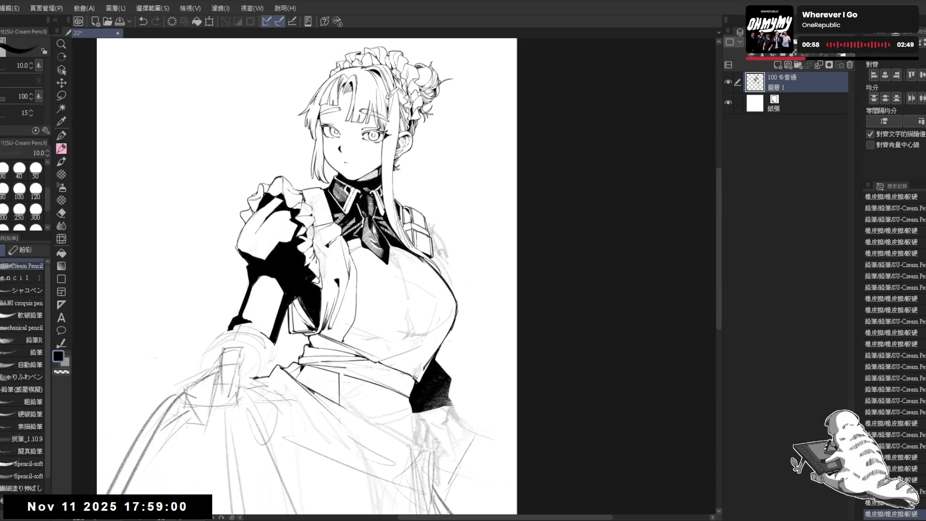
# Tilt the view and erase leftover sketch marks near the waist and right shoulder.
pyautogui.press('-')
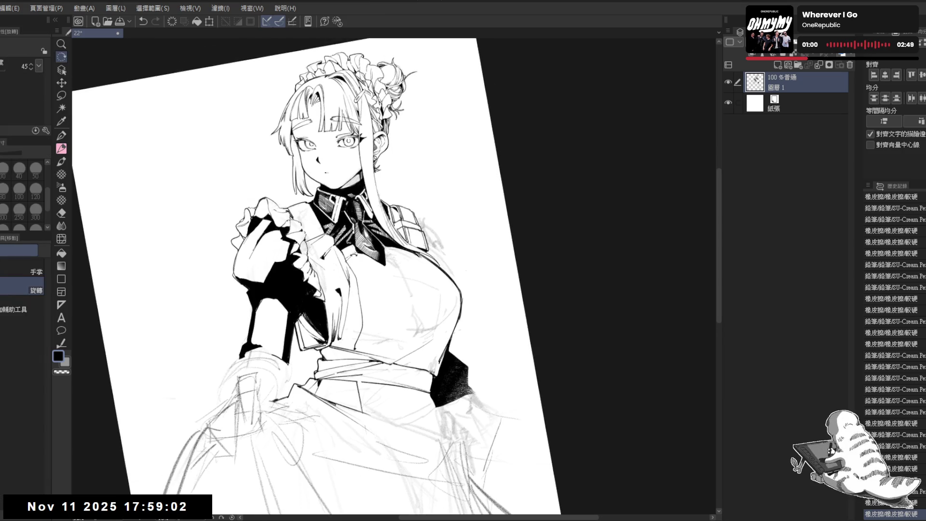
pyautogui.press('e')
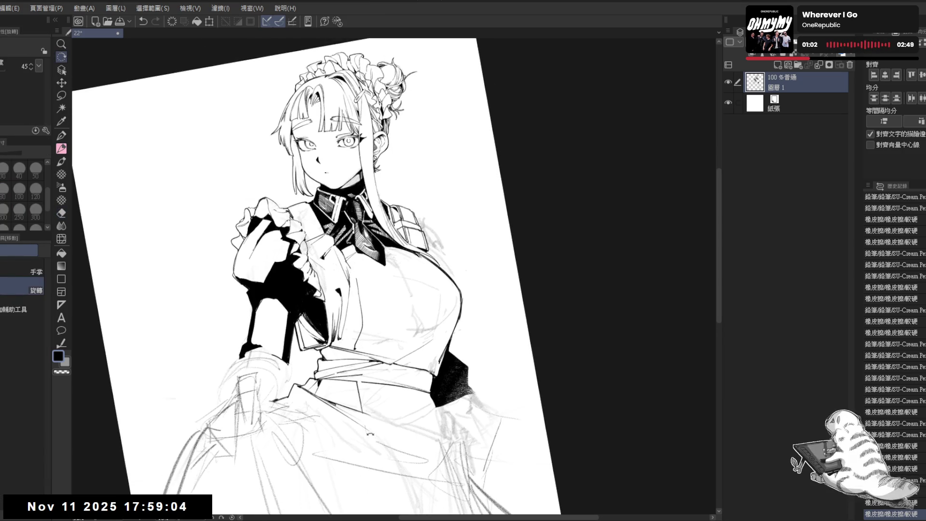
pyautogui.press('-')
pyautogui.press('r')
pyautogui.moveTo(334, 272)
pyautogui.mouseDown()
pyautogui.moveTo(367, 248)
pyautogui.moveTo(297, 237)
pyautogui.mouseUp()
pyautogui.press('p')
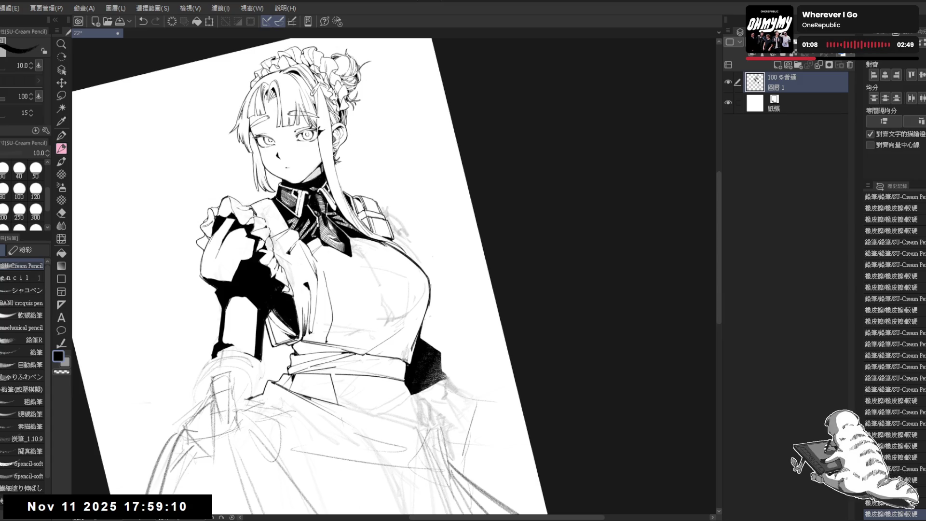
pyautogui.press('e')
pyautogui.moveTo(289, 292); pyautogui.dragTo(309, 311)
pyautogui.press('r')
pyautogui.moveTo(419, 290)
pyautogui.mouseDown()
pyautogui.moveTo(404, 209)
pyautogui.moveTo(384, 208)
pyautogui.mouseUp()
pyautogui.press('e')
pyautogui.moveTo(387, 213)
pyautogui.mouseDown()
pyautogui.moveTo(382, 207)
pyautogui.moveTo(393, 236)
pyautogui.mouseUp()
# Ink a stroke on the right shoulder, erase stray sketch lines beside it, and undo the stroke.
pyautogui.press('p')
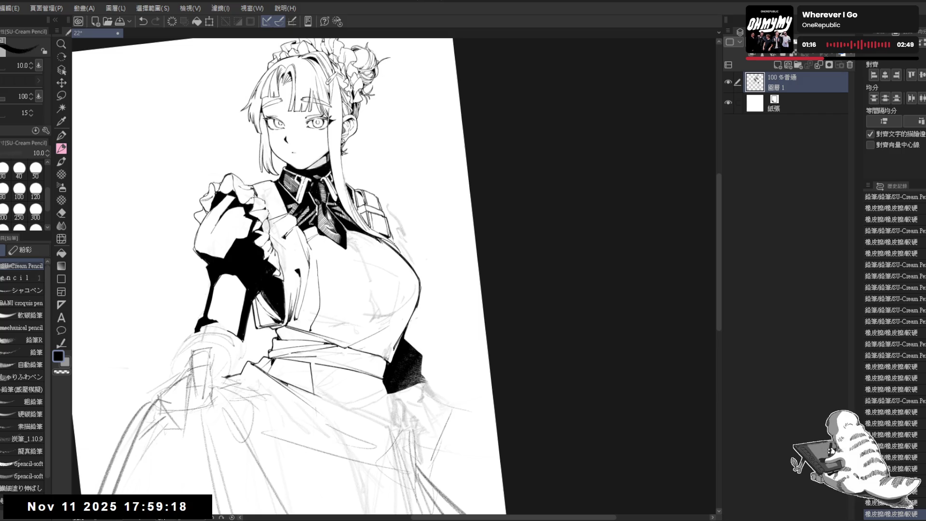
pyautogui.moveTo(384, 219); pyautogui.dragTo(386, 227)
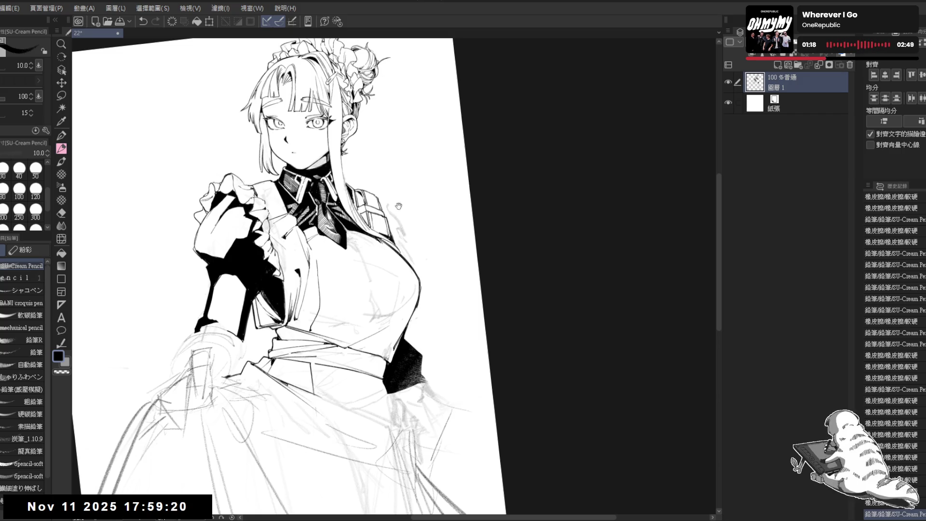
pyautogui.press('^')
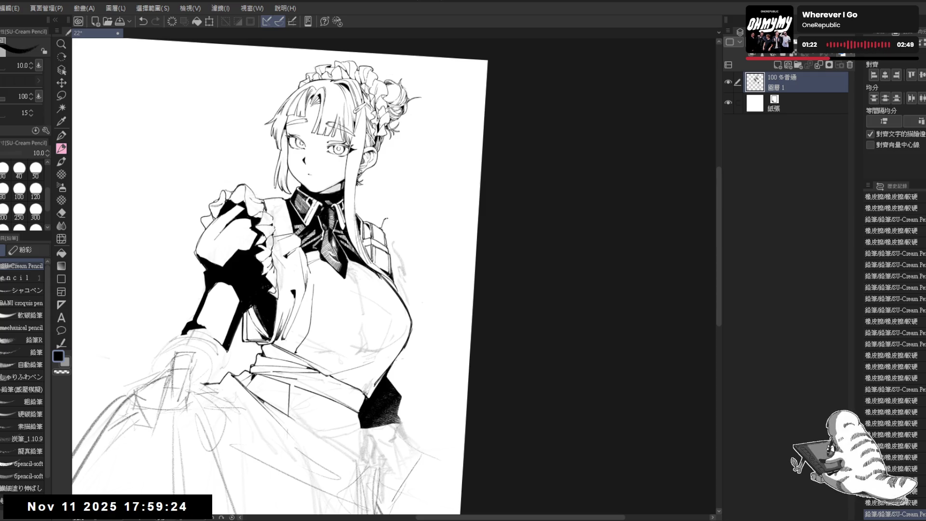
pyautogui.press('e')
pyautogui.moveTo(382, 213); pyautogui.dragTo(394, 225)
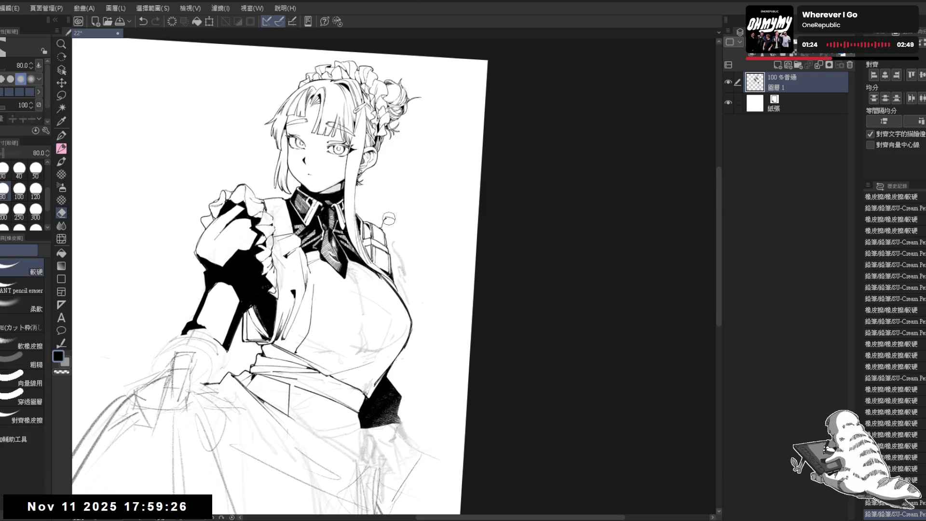
pyautogui.press('p')
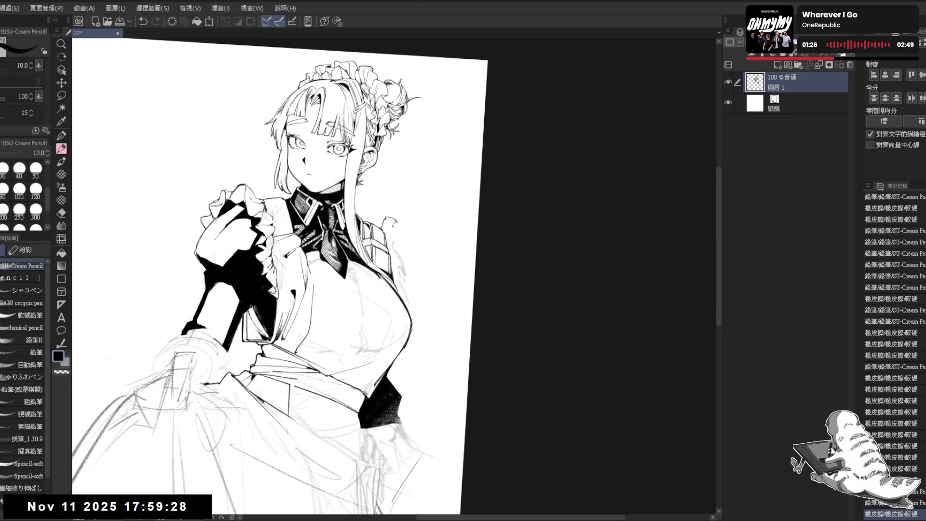
pyautogui.hotkey('ctrl', 'z')
# Draw the shoulder frill strokes with the SU-Cream Pencil, redoing and undoing until they fit.
pyautogui.moveTo(392, 221)
pyautogui.mouseDown()
pyautogui.moveTo(400, 227)
pyautogui.moveTo(376, 210)
pyautogui.mouseUp()
pyautogui.press('e')
pyautogui.press('p')
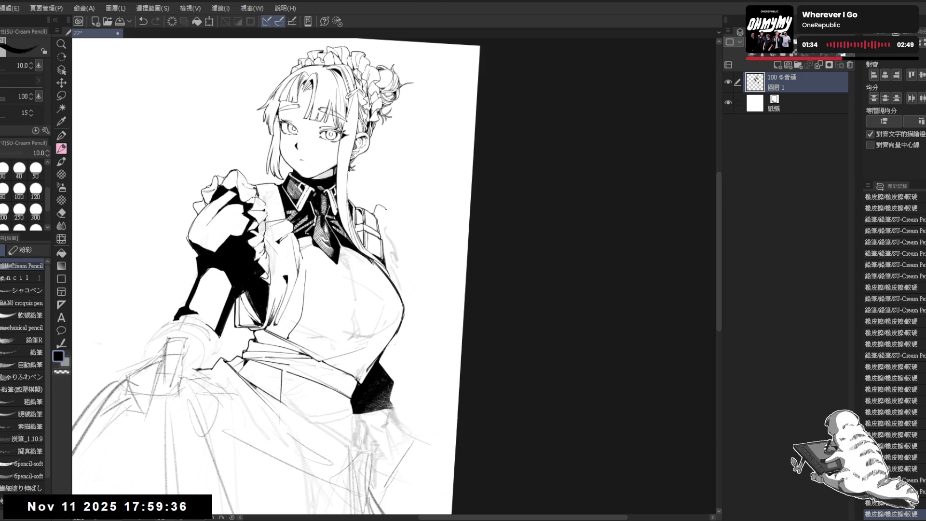
pyautogui.moveTo(386, 210); pyautogui.dragTo(377, 207)
pyautogui.hotkey('ctrl', 'z')
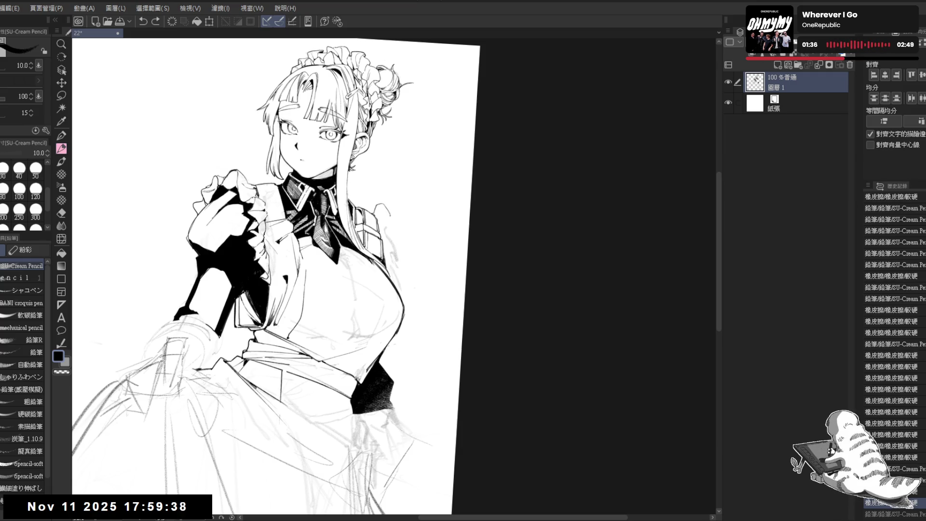
pyautogui.hotkey('ctrl', 'y')
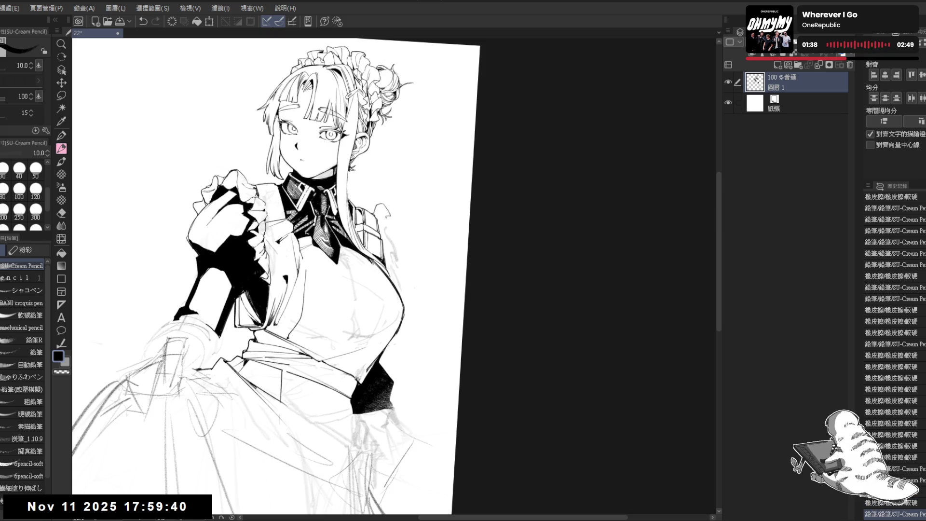
pyautogui.moveTo(386, 217)
pyautogui.mouseDown()
pyautogui.moveTo(389, 210)
pyautogui.moveTo(393, 258)
pyautogui.moveTo(390, 227)
pyautogui.mouseUp()
pyautogui.press('e')
pyautogui.press('p')
pyautogui.press('e')
pyautogui.press('p')
pyautogui.hotkey('ctrl', 'z')
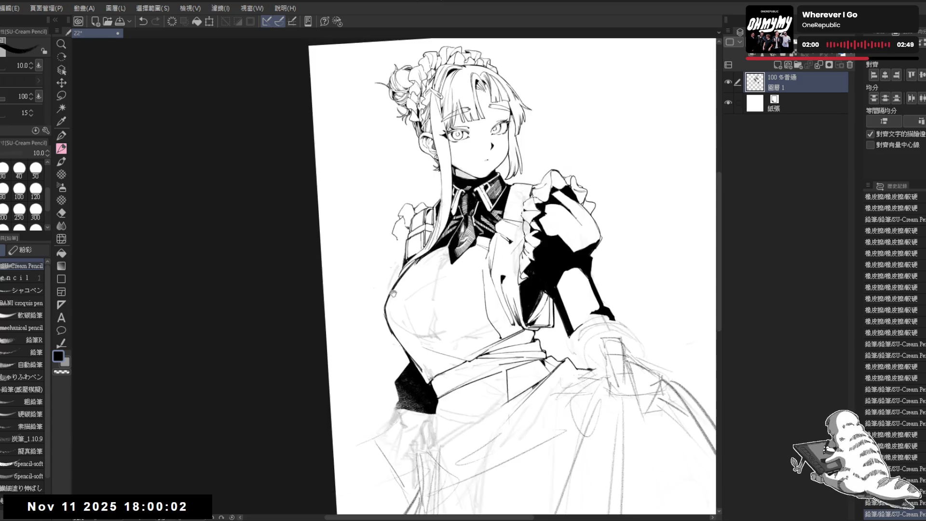
# Rotate the view, touch up the right shoulder lines, and erase stray marks beside them.
pyautogui.press('r')
pyautogui.moveTo(290, 241); pyautogui.dragTo(270, 250)
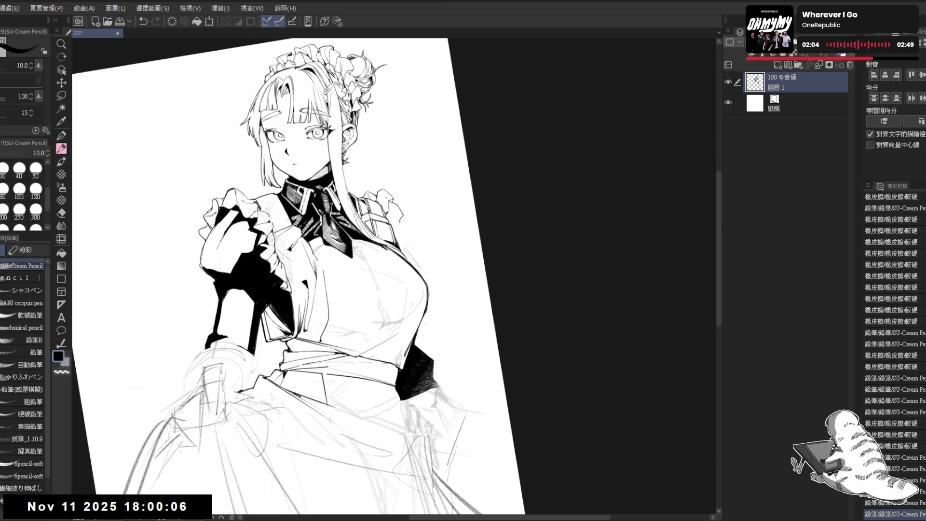
pyautogui.hotkey('ctrl', 'z')
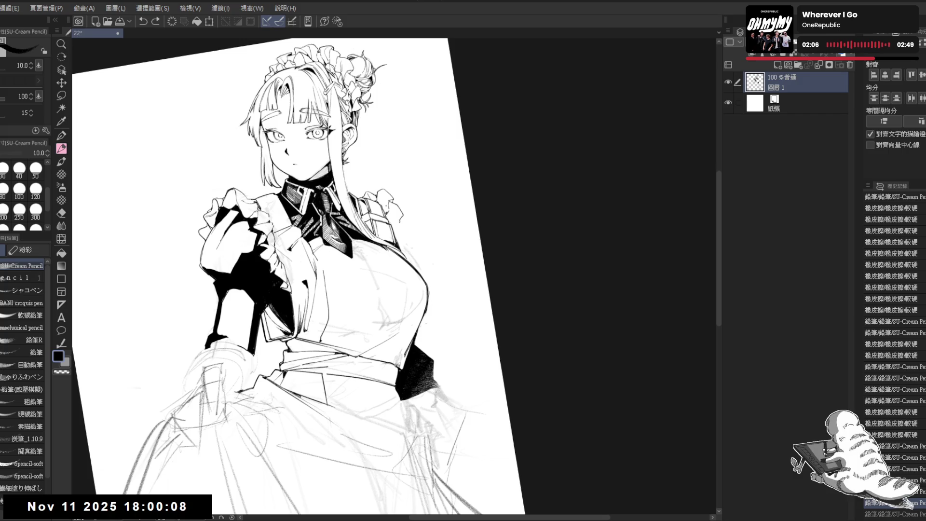
pyautogui.moveTo(384, 209); pyautogui.dragTo(392, 215)
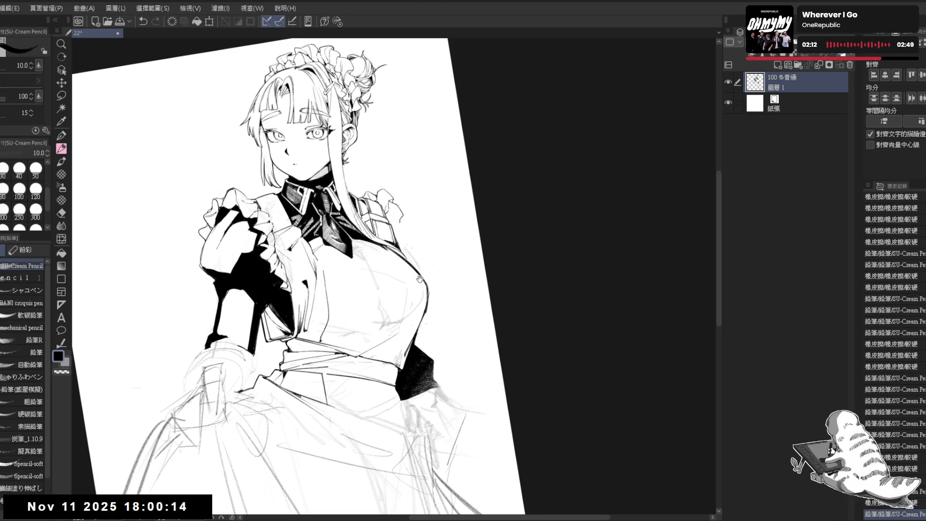
pyautogui.press('e')
pyautogui.press('p')
pyautogui.press('e')
pyautogui.moveTo(395, 208); pyautogui.dragTo(399, 212)
pyautogui.press('p')
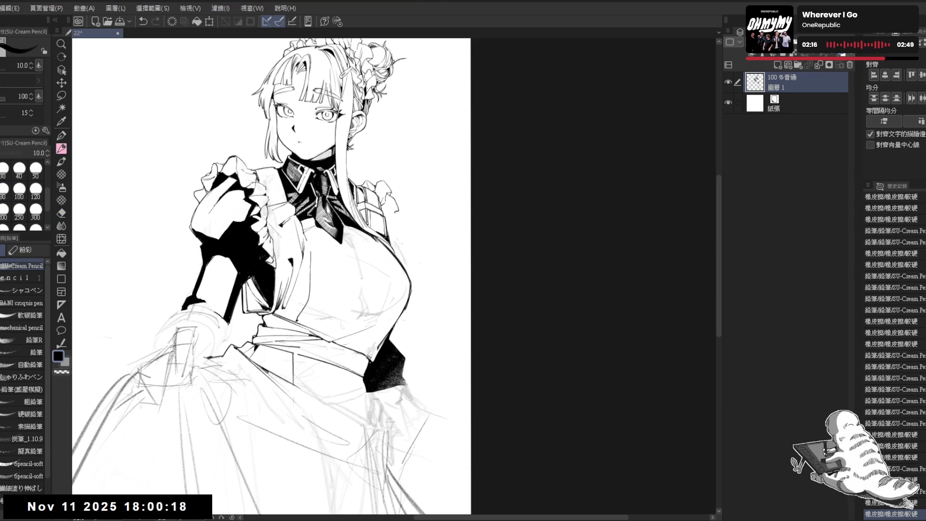
pyautogui.click(399, 212)
pyautogui.hotkey('ctrl', 'z')
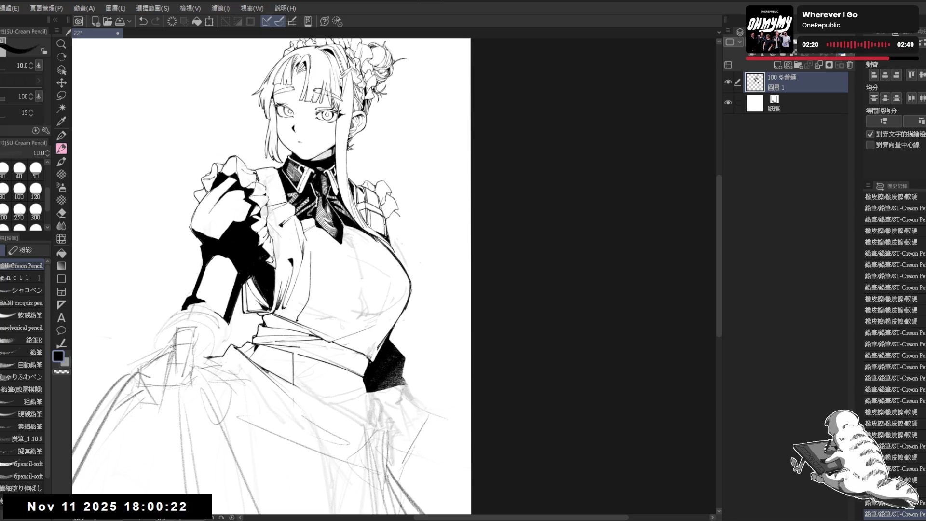
# Mirror and rotate the view about 30°, then erase and re-ink a bit of the shoulder ruffle.
pyautogui.press('h')
pyautogui.press('h')
pyautogui.press('r')
pyautogui.moveTo(382, 271)
pyautogui.mouseDown()
pyautogui.moveTo(422, 303)
pyautogui.moveTo(409, 301)
pyautogui.mouseUp()
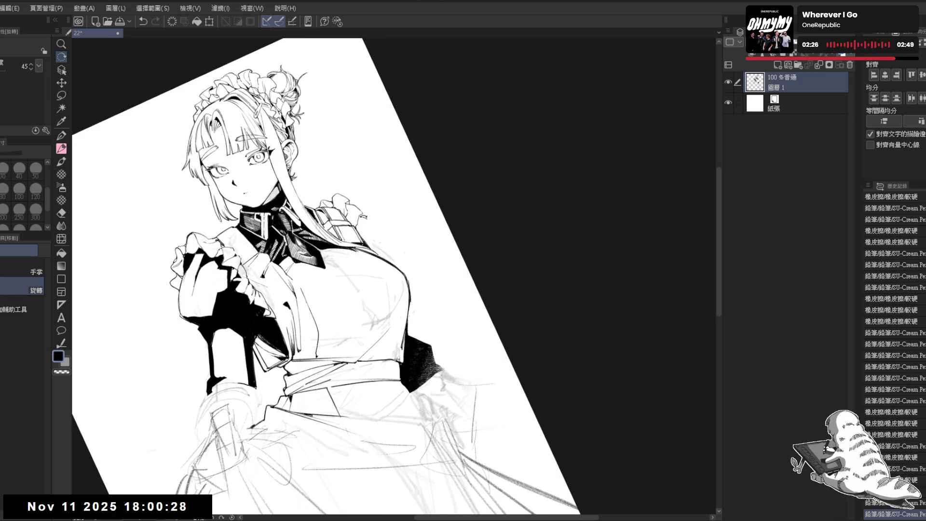
pyautogui.moveTo(361, 214); pyautogui.dragTo(365, 217)
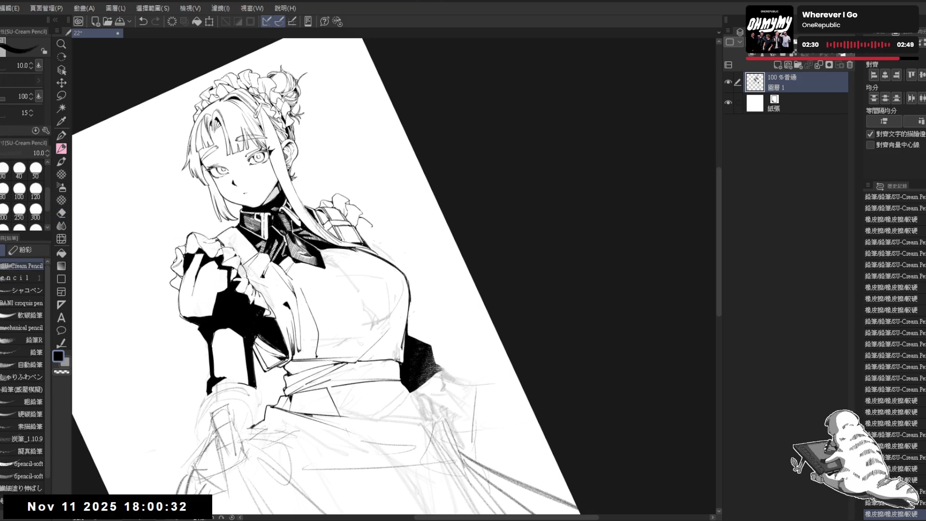
pyautogui.moveTo(364, 217); pyautogui.dragTo(369, 221)
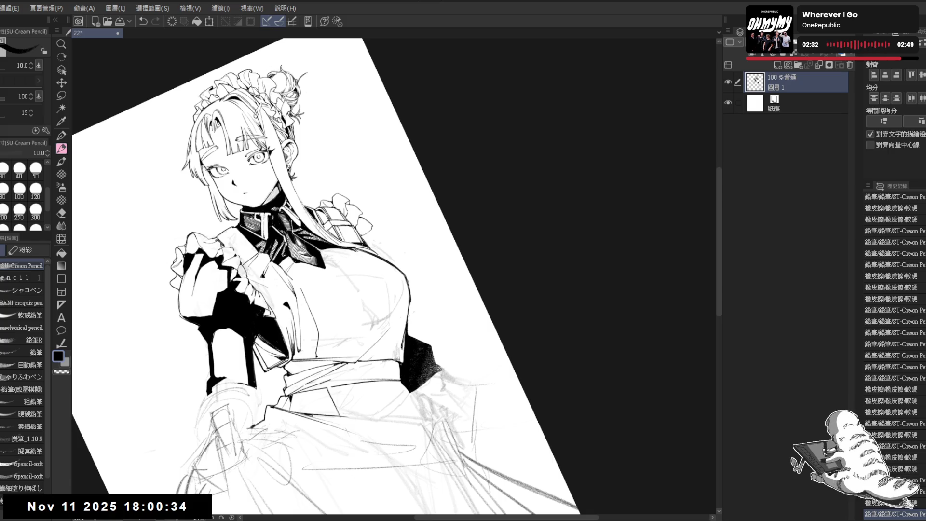
pyautogui.hotkey('ctrl', '@')
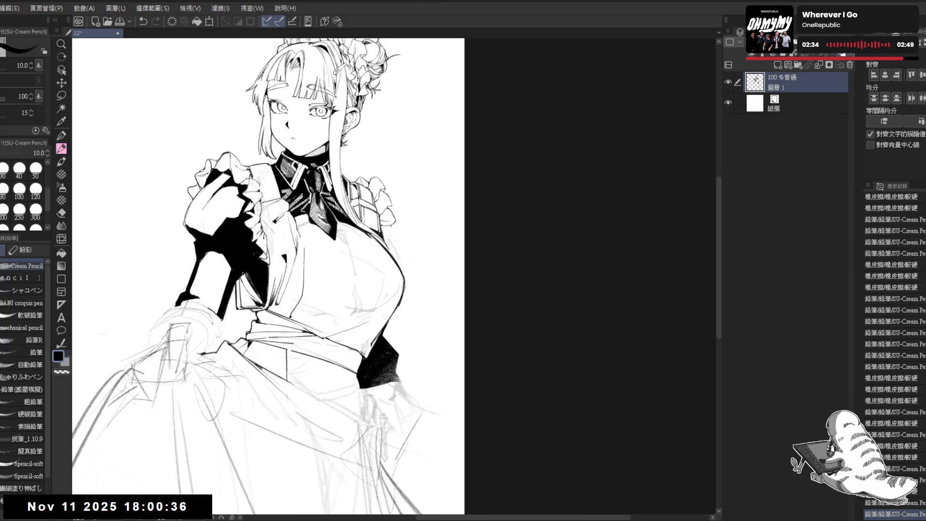
pyautogui.hotkey('ctrl', 'z')
# Ink strokes along the right sleeve edge, erasing a small spot and redoing the last stroke.
pyautogui.moveTo(390, 226); pyautogui.dragTo(393, 237)
pyautogui.press('e')
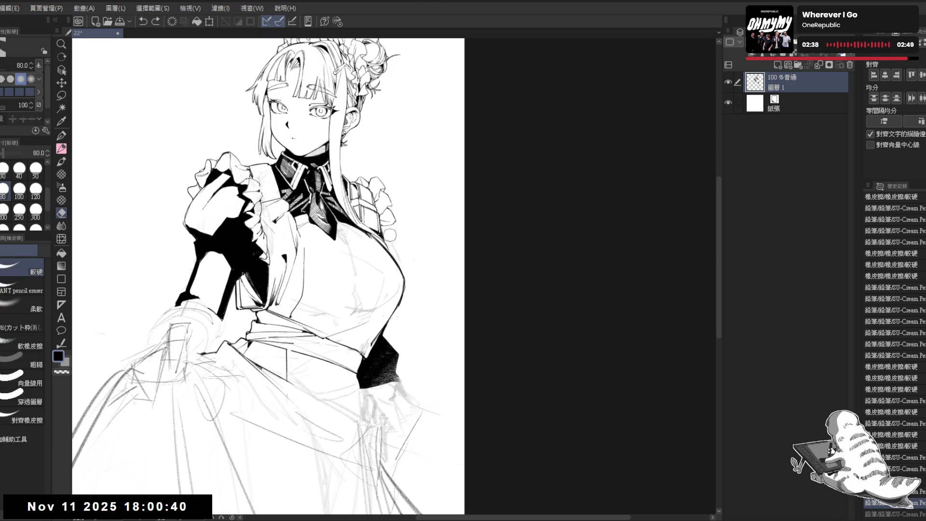
pyautogui.click(395, 251)
pyautogui.press('p')
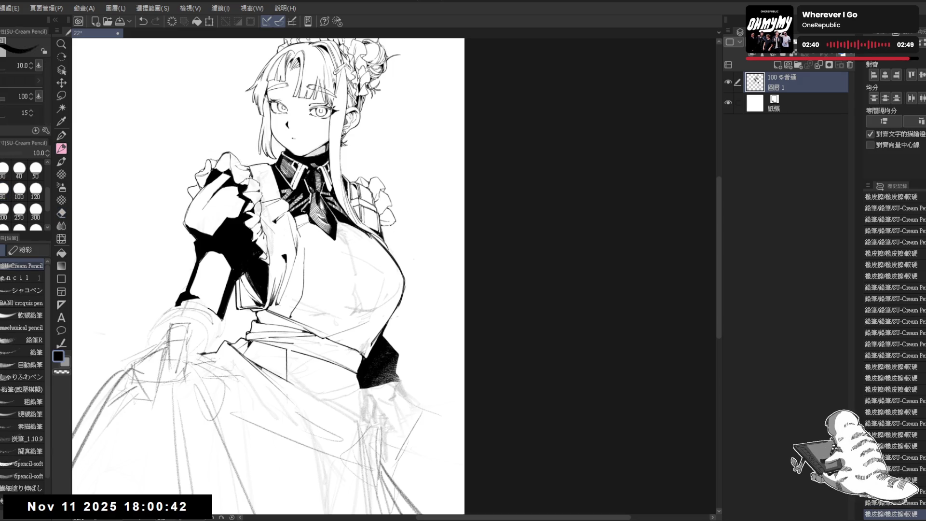
pyautogui.moveTo(386, 207); pyautogui.dragTo(398, 246)
pyautogui.hotkey('ctrl', 'z')
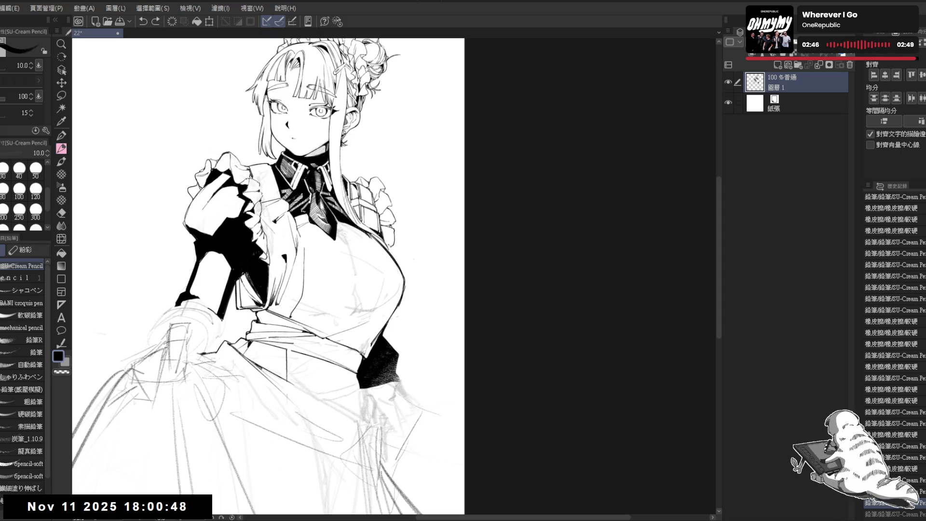
pyautogui.hotkey('ctrl', 'y')
# Check the drawing mirrored and zoomed out, then try and undo small touch-ups on the shoulder frill.
pyautogui.press('h')
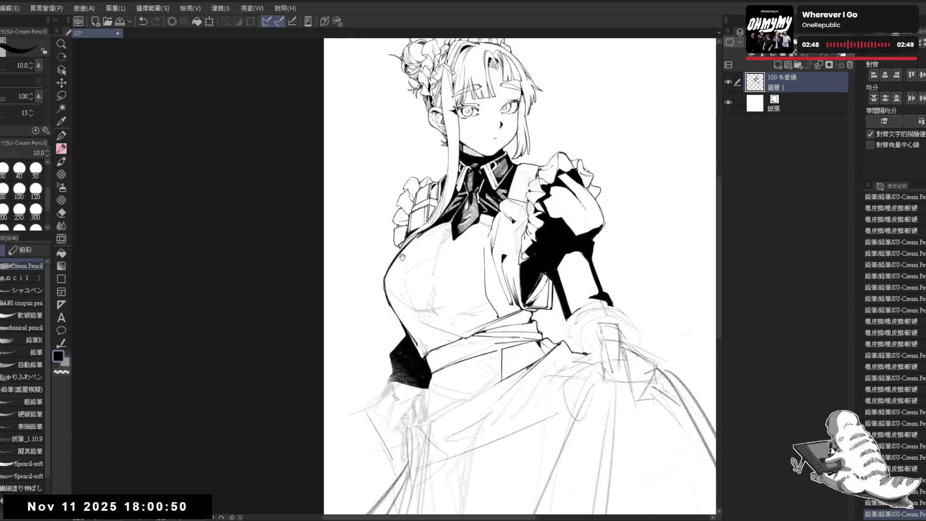
pyautogui.press('h')
pyautogui.hotkey('ctrl', '-')
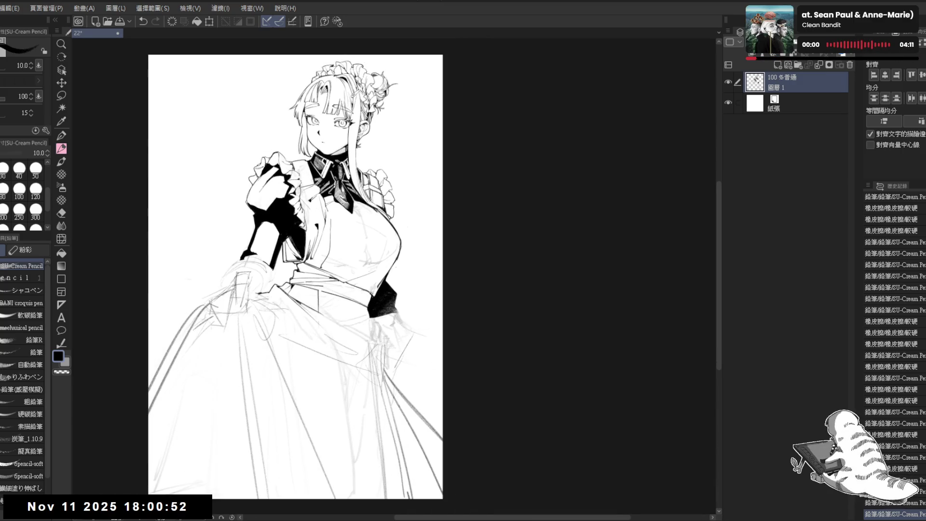
pyautogui.hotkey('ctrl', '+')
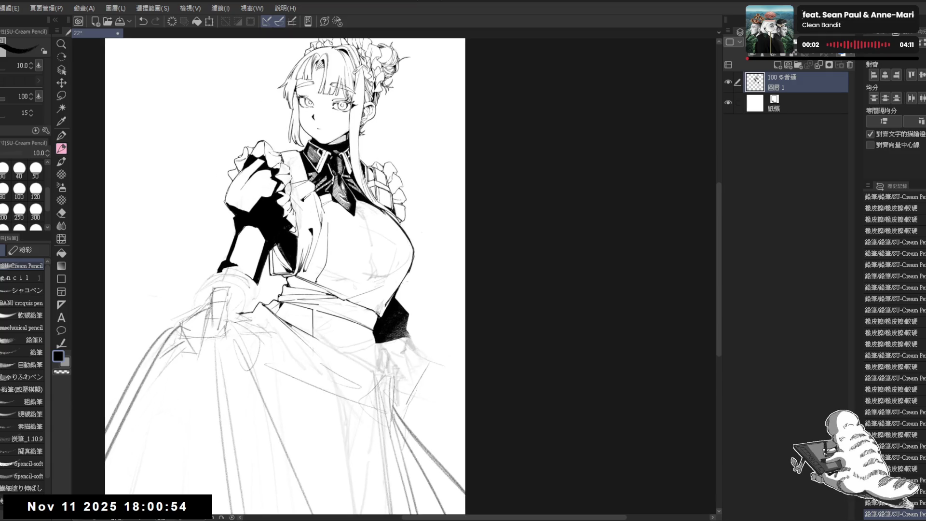
pyautogui.moveTo(400, 183); pyautogui.dragTo(408, 218)
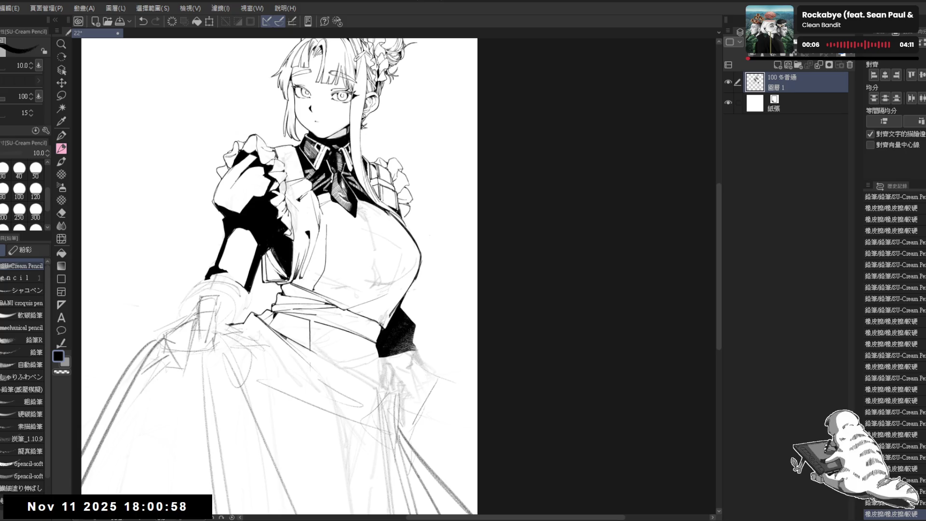
pyautogui.hotkey('ctrl', 'z')
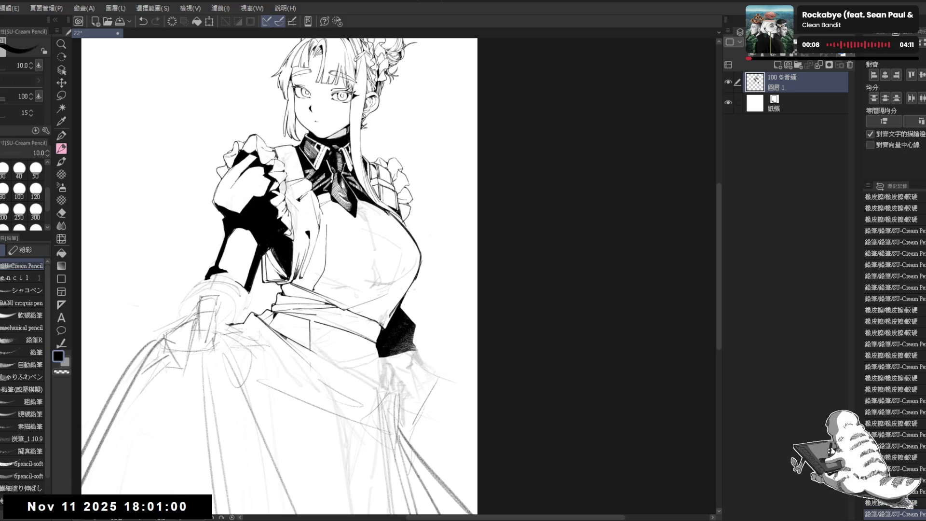
pyautogui.moveTo(409, 207); pyautogui.dragTo(416, 218)
pyautogui.hotkey('ctrl', 'z')
pyautogui.hotkey('ctrl', 'z')
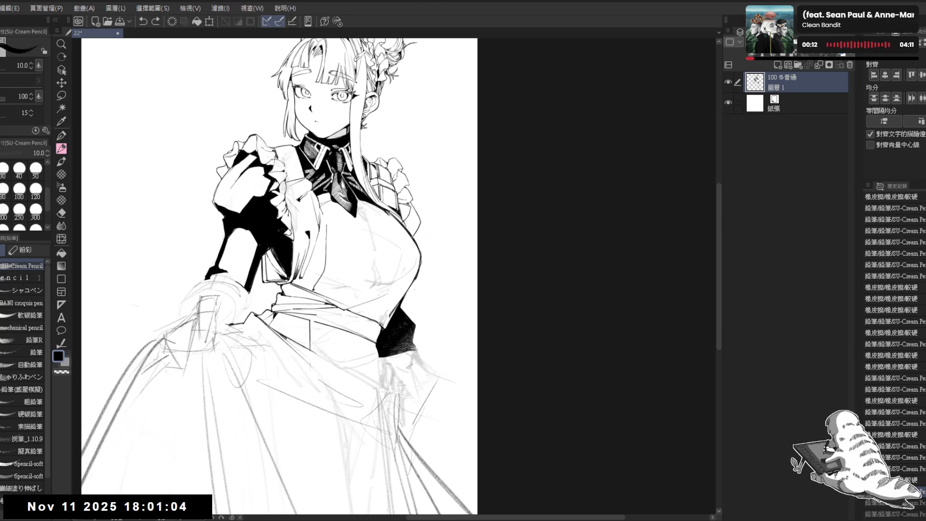
pyautogui.moveTo(423, 242); pyautogui.dragTo(424, 245)
pyautogui.hotkey('ctrl', 'z')
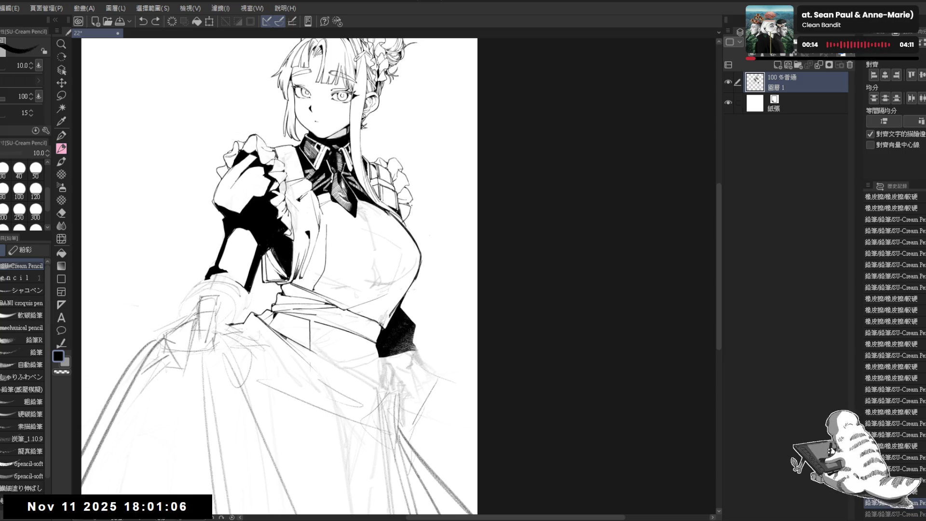
# Lasso a small piece of the shoulder lines, nudge it slightly right and commit the transform.
pyautogui.moveTo(443, 211)
pyautogui.mouseDown()
pyautogui.moveTo(445, 248)
pyautogui.moveTo(388, 291)
pyautogui.mouseUp()
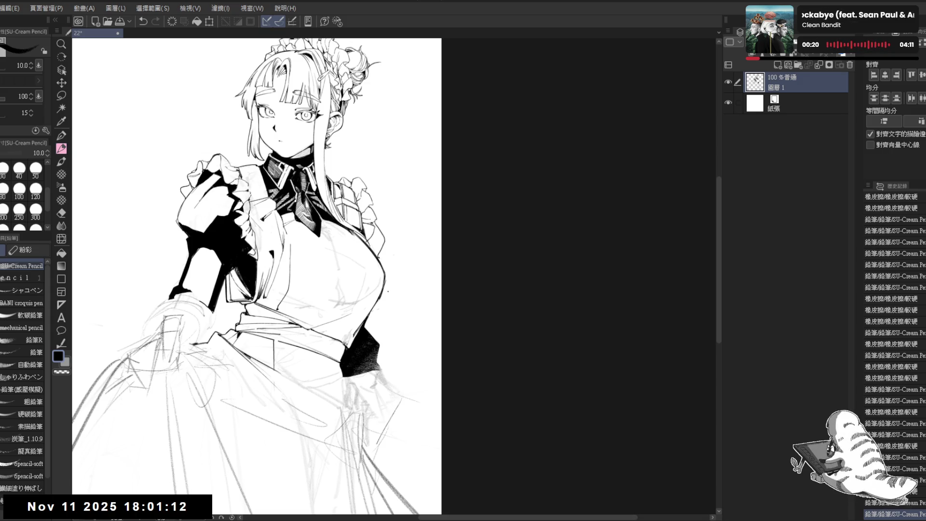
pyautogui.moveTo(388, 292)
pyautogui.mouseDown()
pyautogui.moveTo(381, 235)
pyautogui.moveTo(395, 204)
pyautogui.mouseUp()
pyautogui.press('m')
pyautogui.moveTo(362, 177)
pyautogui.mouseDown()
pyautogui.moveTo(352, 187)
pyautogui.moveTo(374, 227)
pyautogui.moveTo(391, 222)
pyautogui.mouseUp()
pyautogui.hotkey('ctrl', 't')
pyautogui.moveTo(387, 178)
pyautogui.mouseDown()
pyautogui.moveTo(363, 208)
pyautogui.moveTo(369, 232)
pyautogui.mouseUp()
pyautogui.click(365, 246)
pyautogui.press('e')
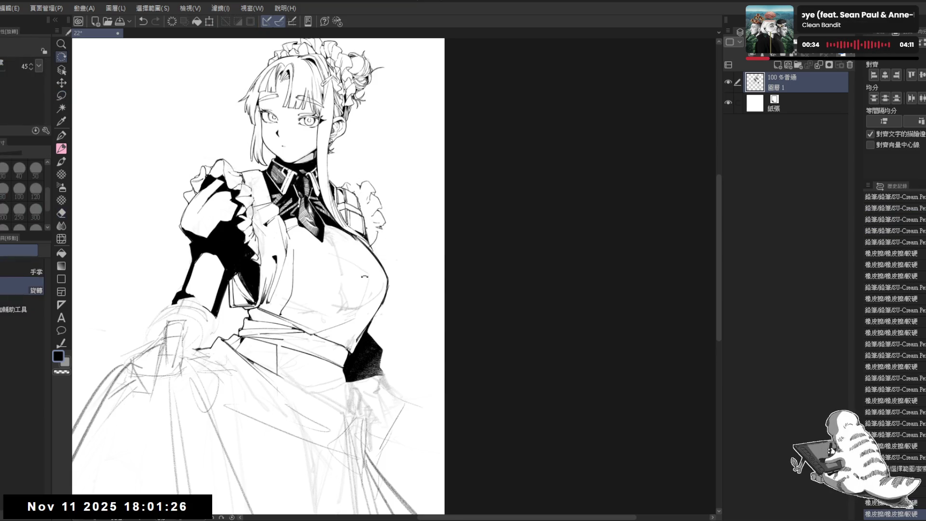
pyautogui.hotkey('shift', 'space')
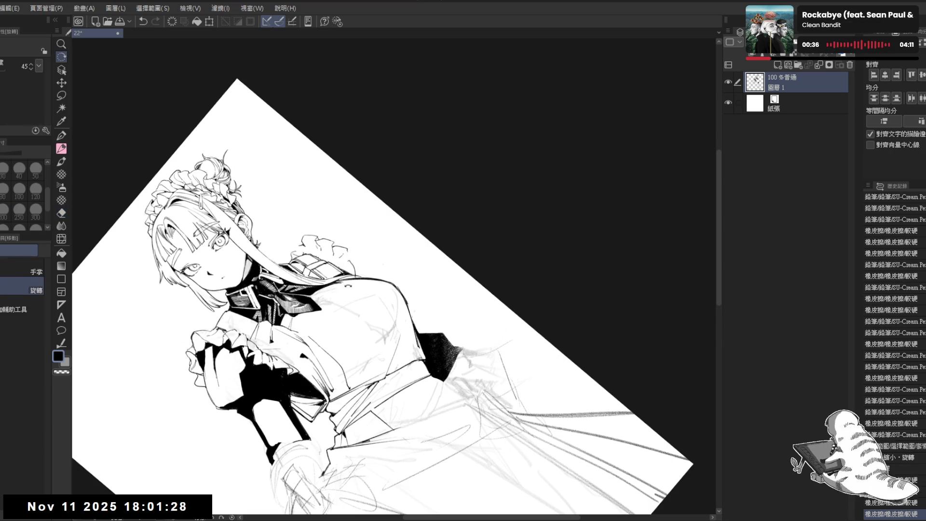
# Add a small pencil line at the shoulder ruffle, erase a stray mark, then reset the view rotation.
pyautogui.moveTo(345, 259); pyautogui.dragTo(335, 199)
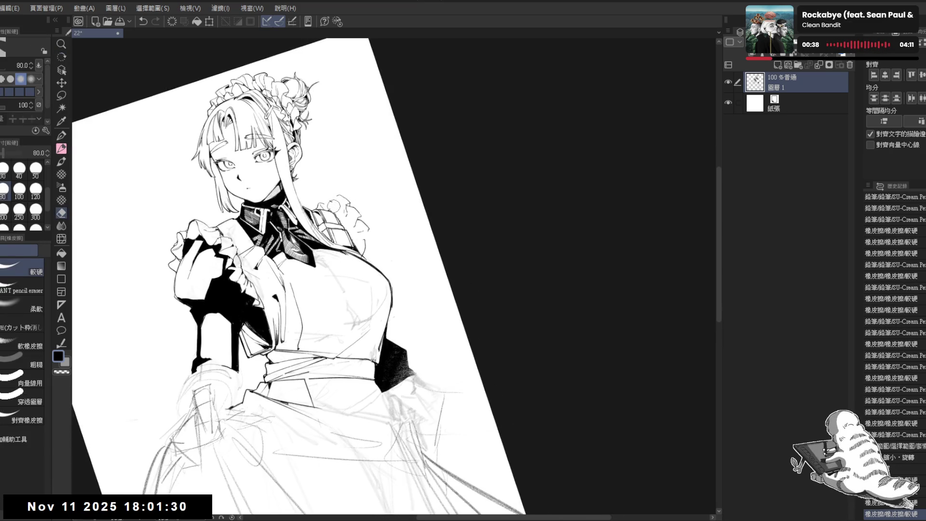
pyautogui.press('p')
pyautogui.press('p')
pyautogui.press('p')
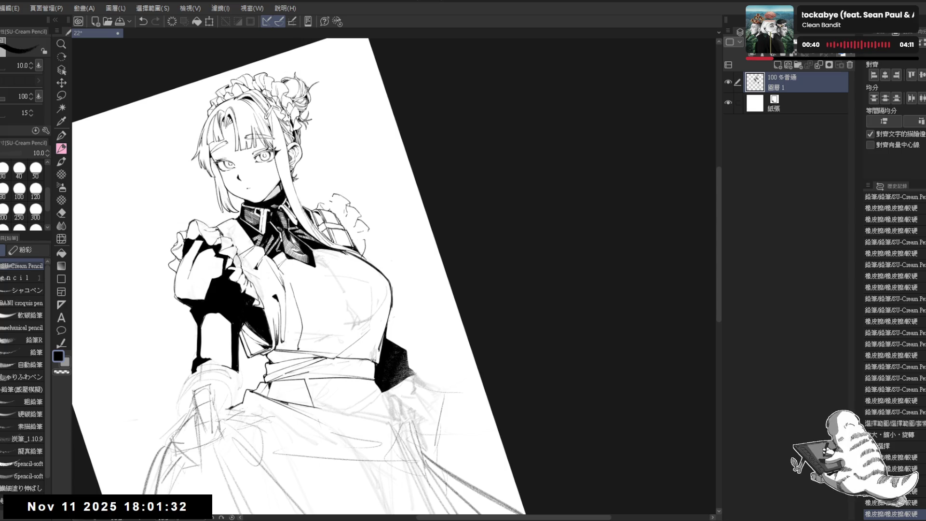
pyautogui.moveTo(338, 198); pyautogui.dragTo(342, 201)
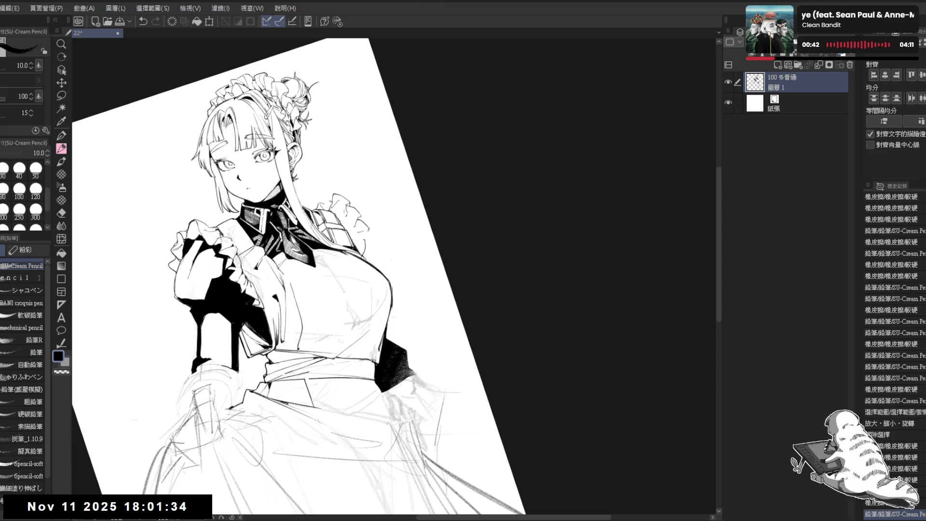
pyautogui.press('e')
pyautogui.press('p')
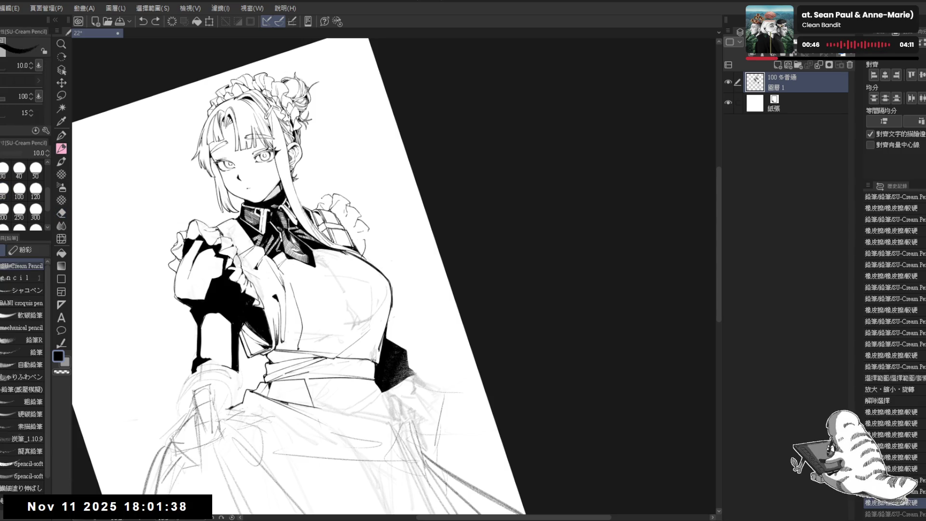
pyautogui.press('e')
pyautogui.moveTo(316, 198); pyautogui.dragTo(326, 212)
pyautogui.press('p')
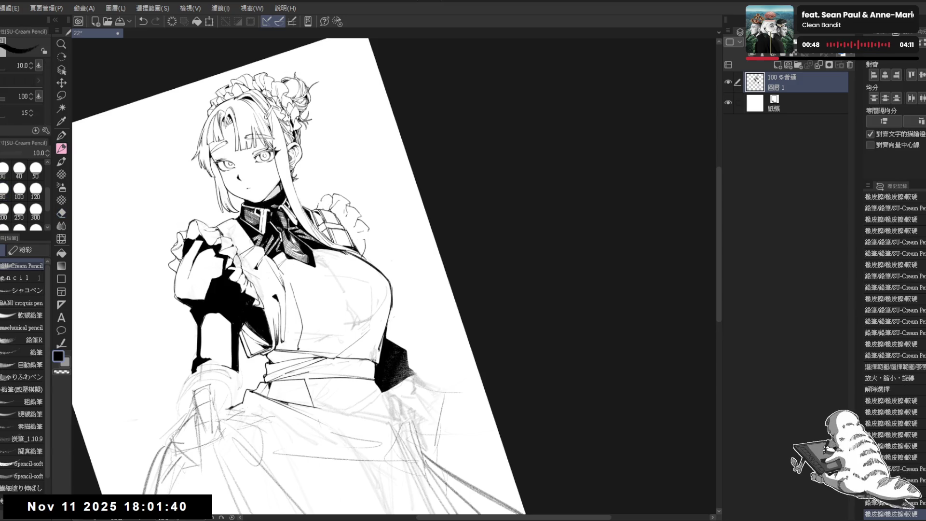
pyautogui.hotkey('ctrl', '@')
pyautogui.moveTo(395, 159); pyautogui.dragTo(408, 132)
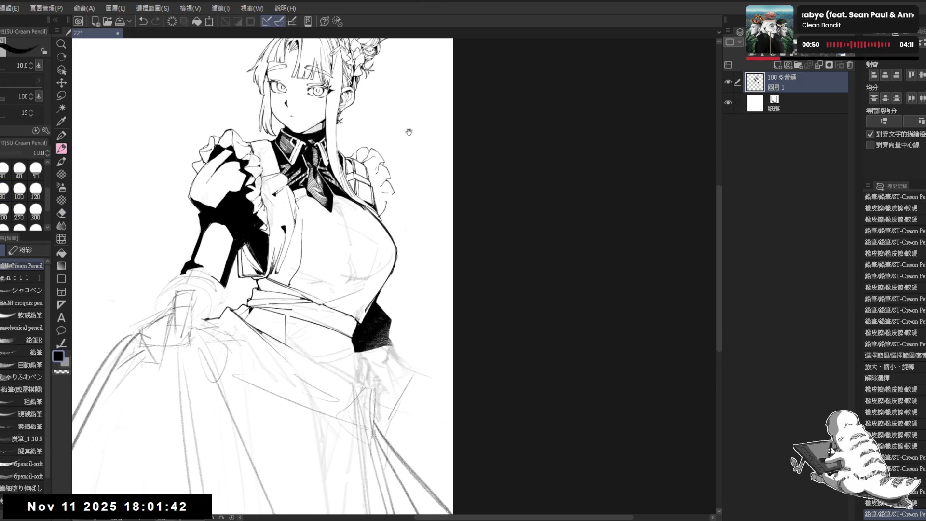
pyautogui.scroll(-2, 408, 131)
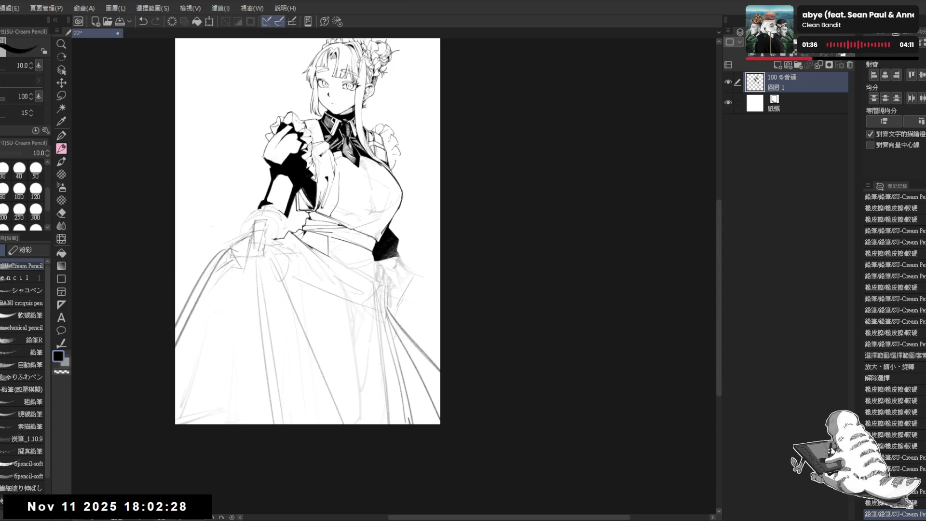
# Save the drawing and erase stray marks near the dark skirt area with the hard eraser.
pyautogui.moveTo(296, 113); pyautogui.dragTo(317, 155)
pyautogui.hotkey('ctrl', 's')
pyautogui.moveTo(355, 214); pyautogui.dragTo(374, 219)
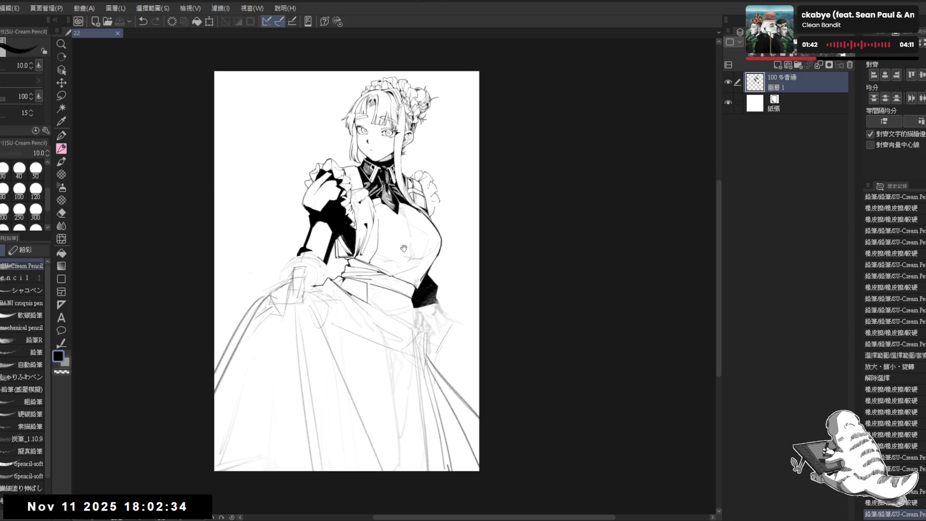
pyautogui.scroll(2, 402, 180)
pyautogui.press('e')
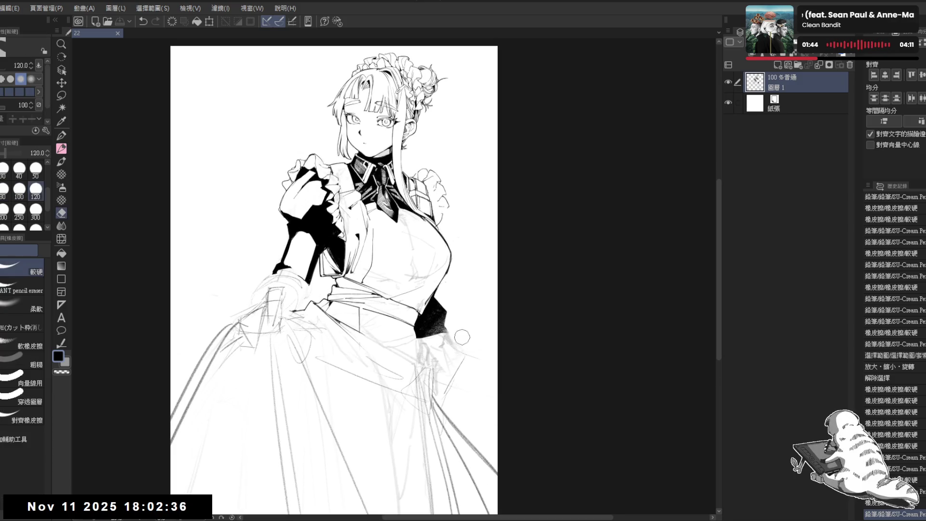
pyautogui.moveTo(462, 338); pyautogui.dragTo(461, 318)
pyautogui.moveTo(446, 357); pyautogui.dragTo(456, 325)
pyautogui.moveTo(502, 248); pyautogui.dragTo(503, 275)
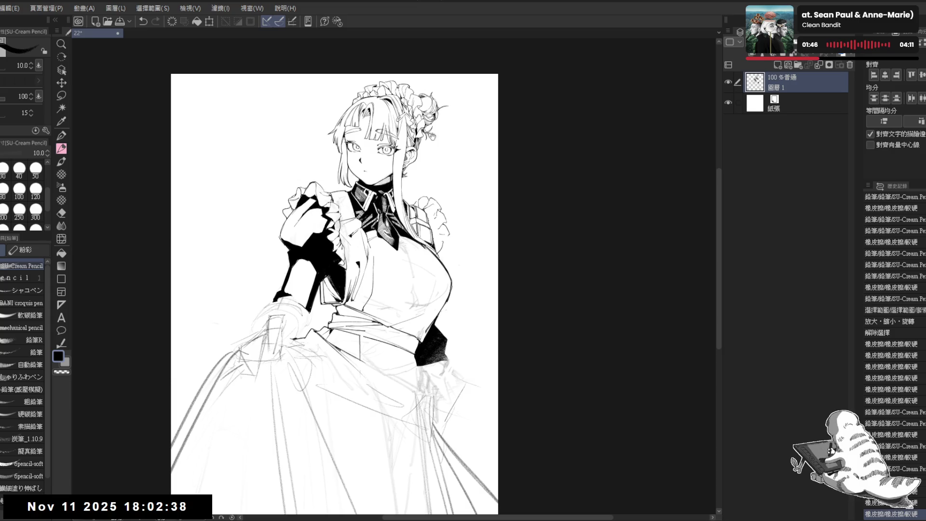
# Erase stray lines on the right shoulder ruffle, undoing unwanted pencil strokes.
pyautogui.moveTo(439, 217)
pyautogui.mouseDown()
pyautogui.moveTo(435, 206)
pyautogui.moveTo(436, 214)
pyautogui.mouseUp()
pyautogui.hotkey('shift', 'space')
pyautogui.moveTo(401, 251); pyautogui.dragTo(390, 255)
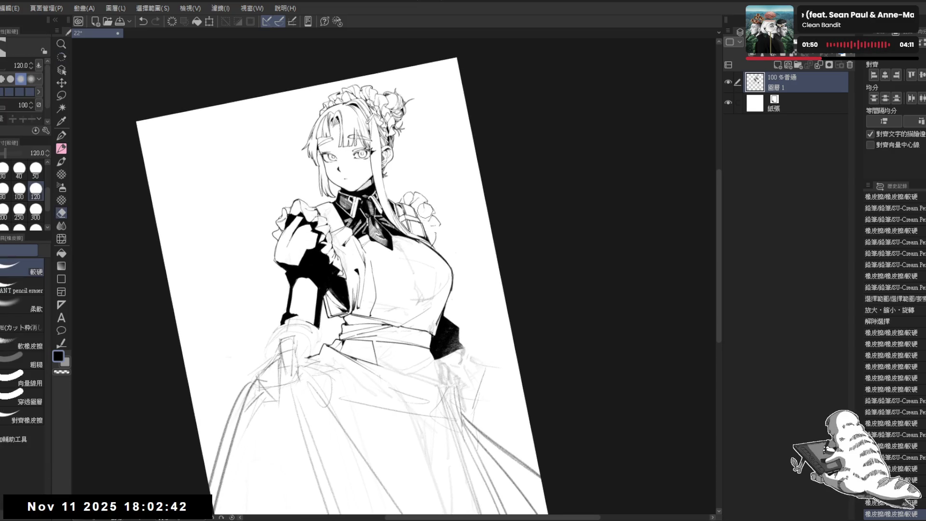
pyautogui.press('p')
pyautogui.hotkey('ctrl', 'z')
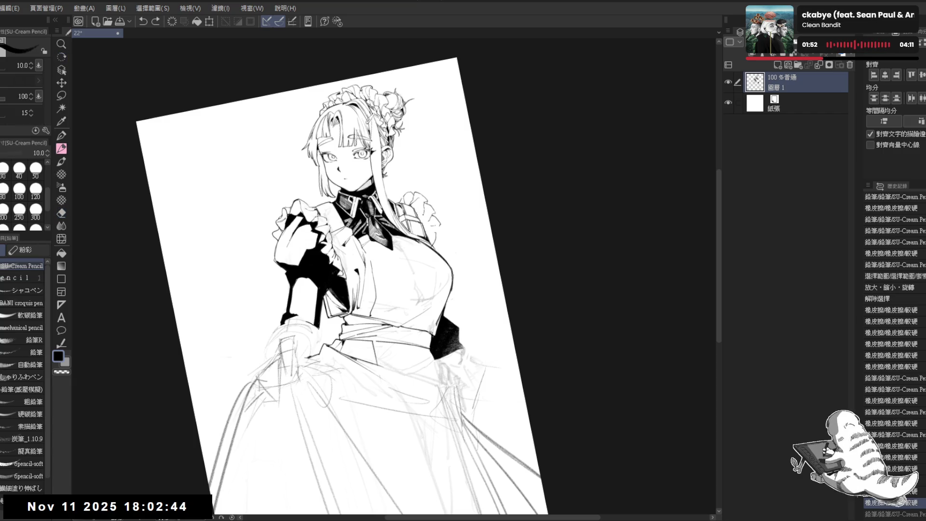
pyautogui.press('e')
pyautogui.moveTo(425, 217); pyautogui.dragTo(436, 226)
pyautogui.press('p')
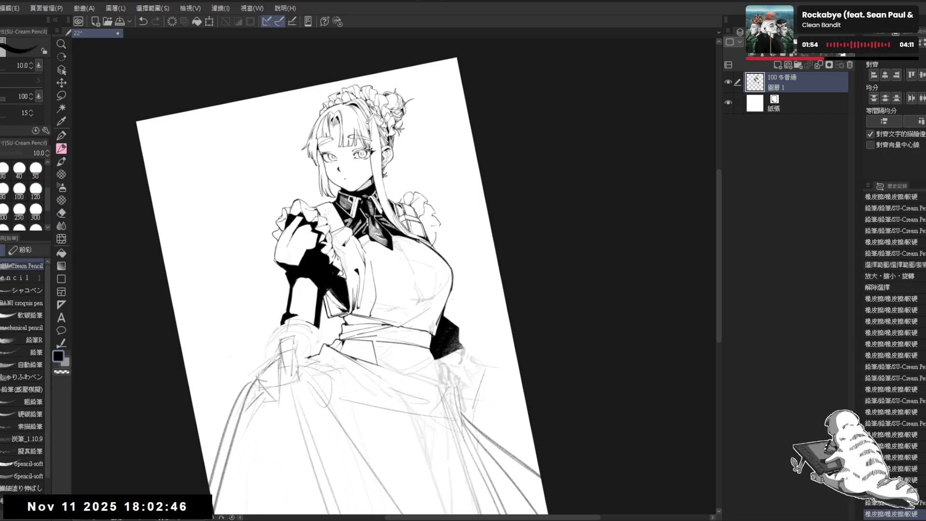
pyautogui.moveTo(386, 337)
pyautogui.mouseDown()
pyautogui.moveTo(367, 366)
pyautogui.moveTo(400, 333)
pyautogui.mouseUp()
pyautogui.hotkey('ctrl', 'z')
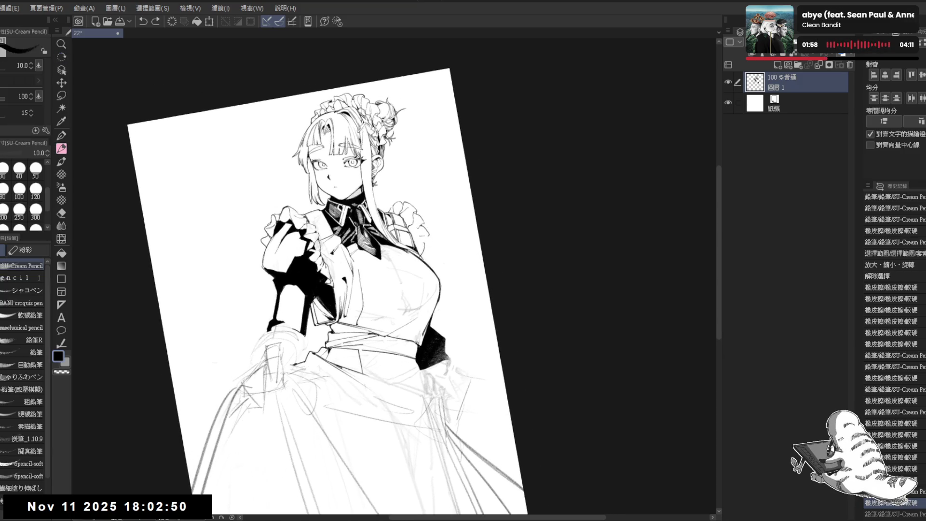
# Erase a small mark and add short pencil strokes near the right shoulder.
pyautogui.press('e')
pyautogui.moveTo(396, 227); pyautogui.dragTo(417, 235)
pyautogui.hotkey('ctrl', 'y')
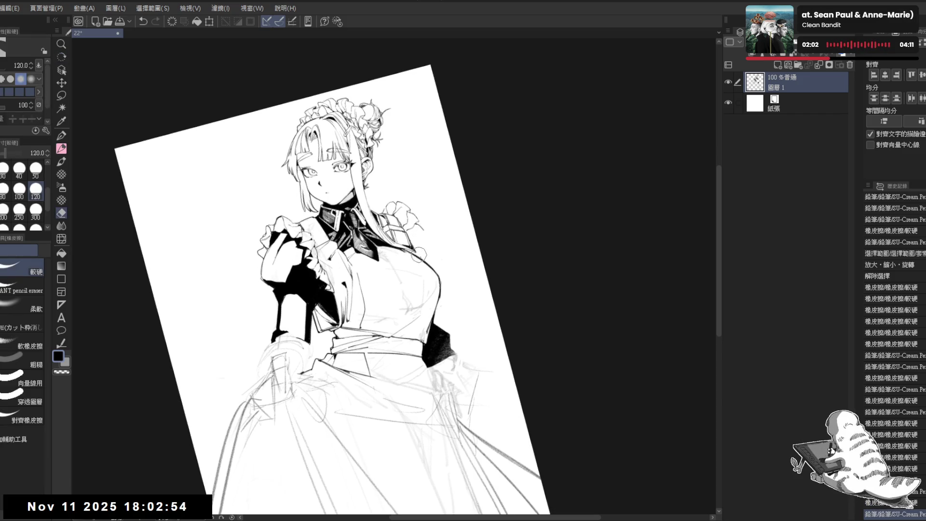
pyautogui.click(419, 254)
pyautogui.press('p')
pyautogui.moveTo(414, 250); pyautogui.dragTo(425, 262)
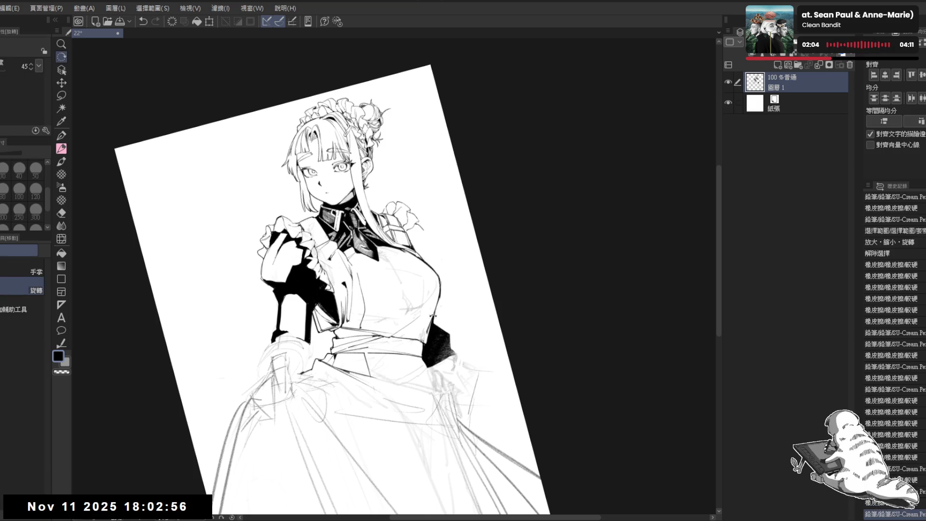
pyautogui.moveTo(425, 231); pyautogui.dragTo(429, 243)
pyautogui.hotkey('ctrl', 'z')
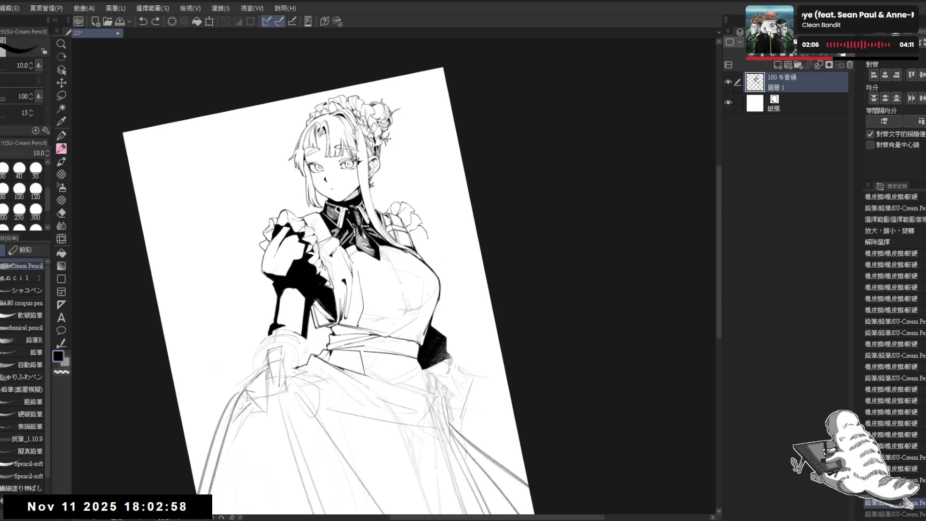
pyautogui.hotkey('ctrl', 'y')
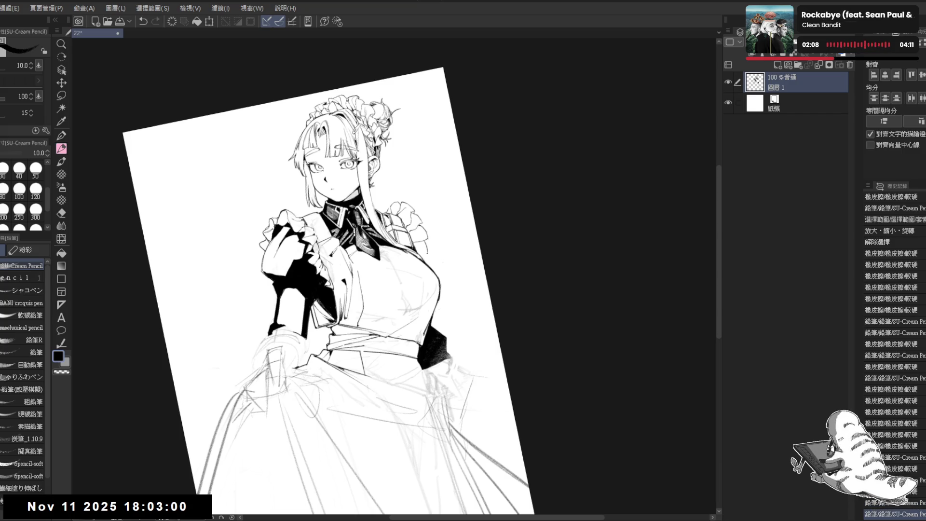
# Check the drawing mirrored, erase a stray mark near the collar, and save.
pyautogui.hotkey('ctrl', '0')
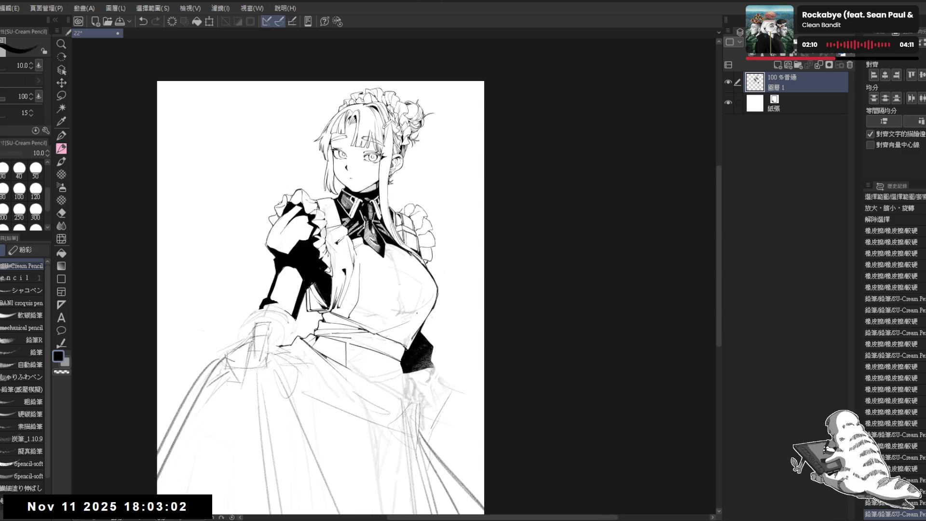
pyautogui.press('h')
pyautogui.press('h')
pyautogui.moveTo(443, 216); pyautogui.dragTo(393, 221)
pyautogui.press('e')
pyautogui.press('p')
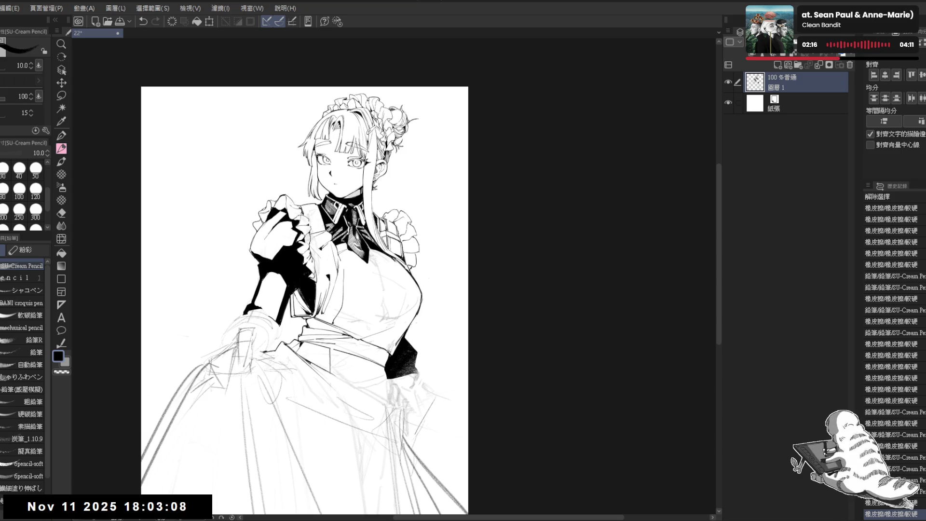
pyautogui.press('e')
pyautogui.moveTo(384, 225); pyautogui.dragTo(396, 212)
pyautogui.press('p')
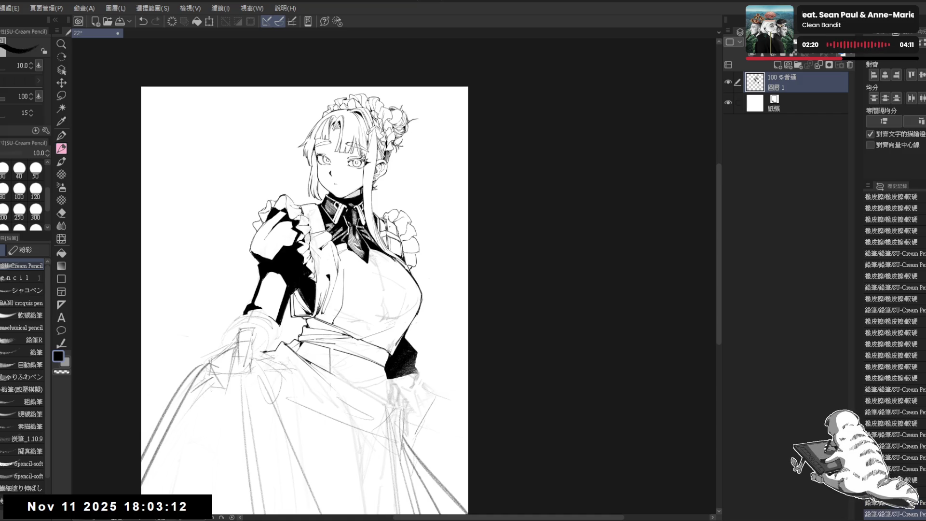
pyautogui.press('h')
pyautogui.press('h')
pyautogui.hotkey('ctrl', 's')
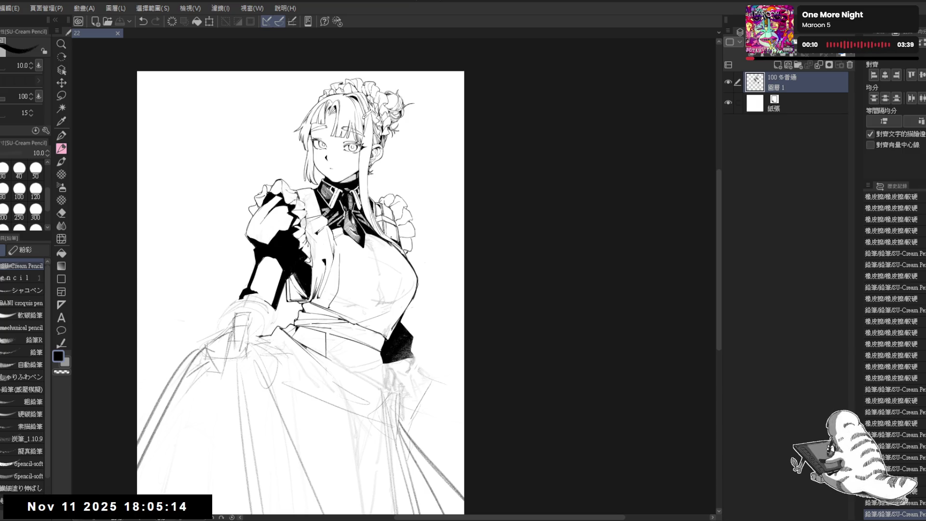
# Bring the skirt into view and enlarge the hard eraser to size 200.
pyautogui.scroll(2, 309, 290)
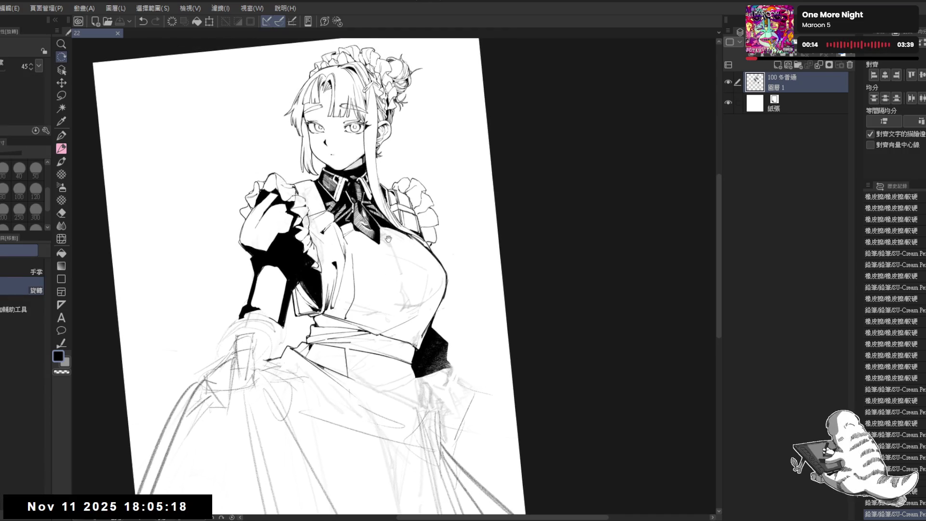
pyautogui.scroll(-3, 381, 357)
pyautogui.hscroll(-2, 331, 346)
pyautogui.press('e')
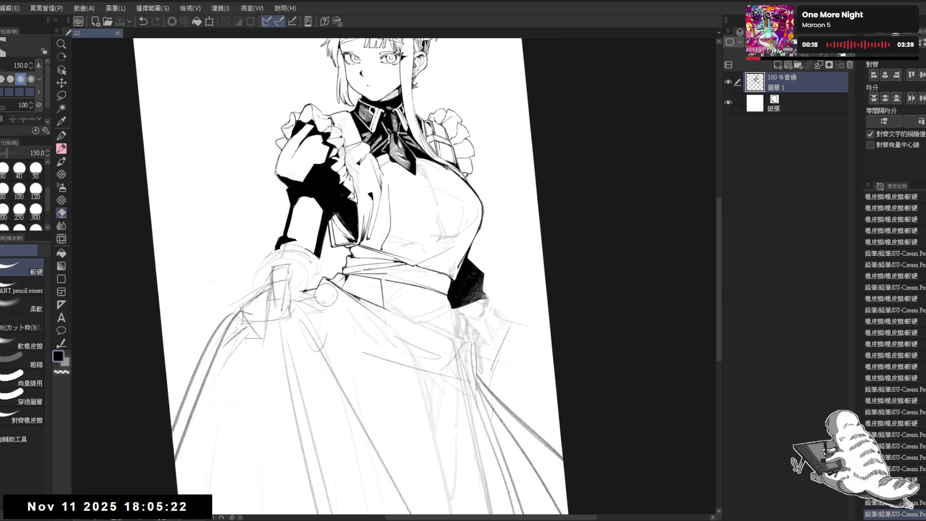
pyautogui.press('r')
pyautogui.scroll(-1, 330, 322)
pyautogui.hscroll(1, 329, 322)
pyautogui.scroll(-1, 321, 302)
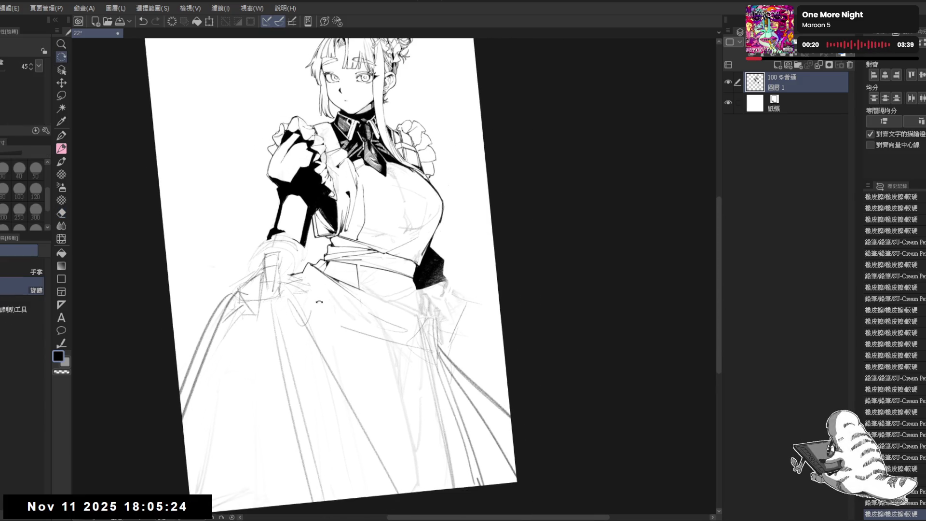
pyautogui.press('e')
pyautogui.press(']')
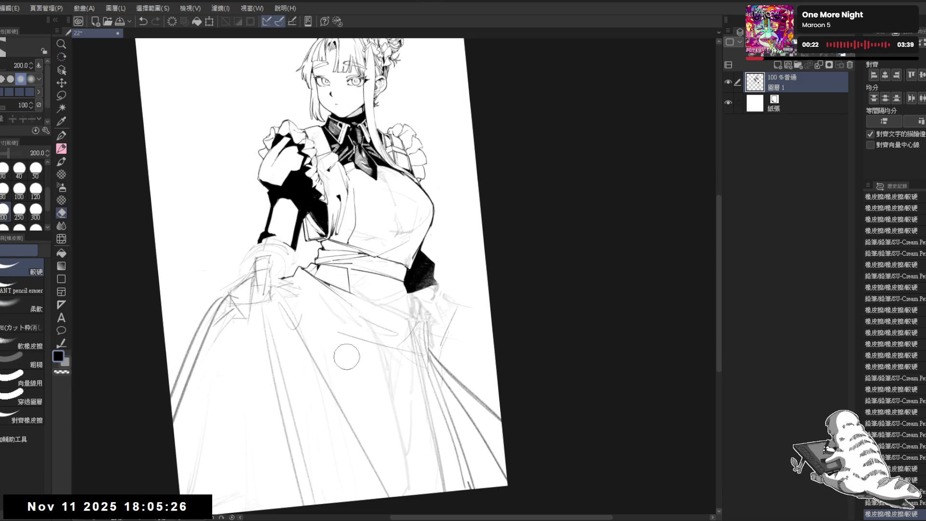
# Erase the stray sketch lines on the skirt, reset the canvas rotation, and save.
pyautogui.moveTo(342, 383)
pyautogui.mouseDown()
pyautogui.moveTo(352, 413)
pyautogui.moveTo(348, 401)
pyautogui.mouseUp()
pyautogui.press('p')
pyautogui.press('e')
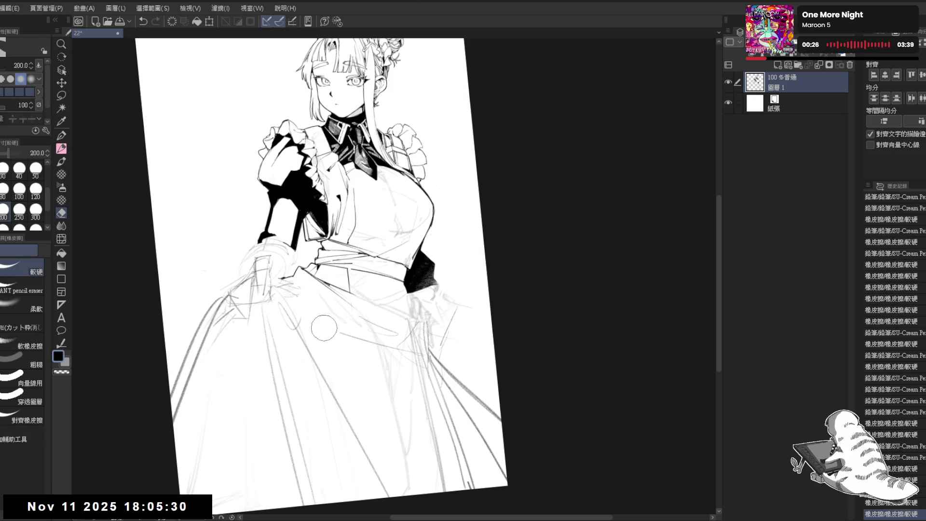
pyautogui.hotkey('ctrl', '@')
pyautogui.scroll(-1, 353, 352)
pyautogui.hotkey('ctrl', 's')
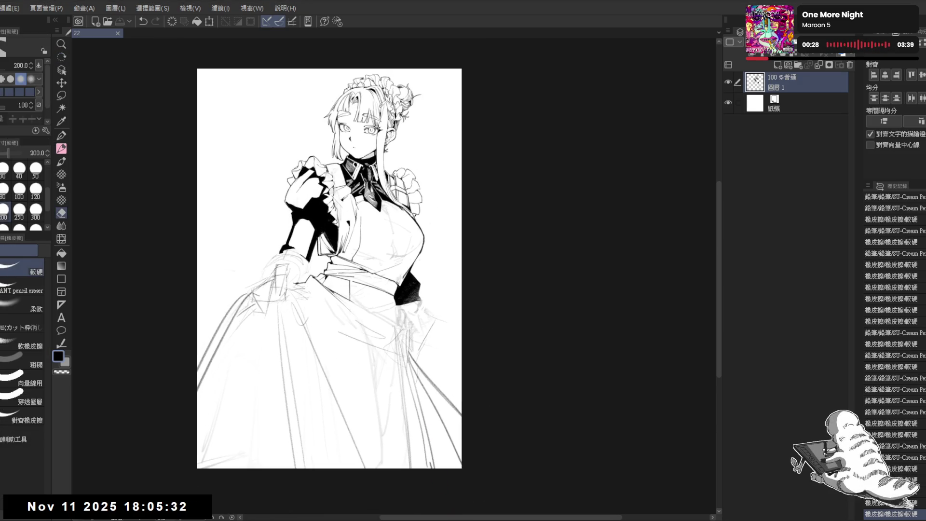